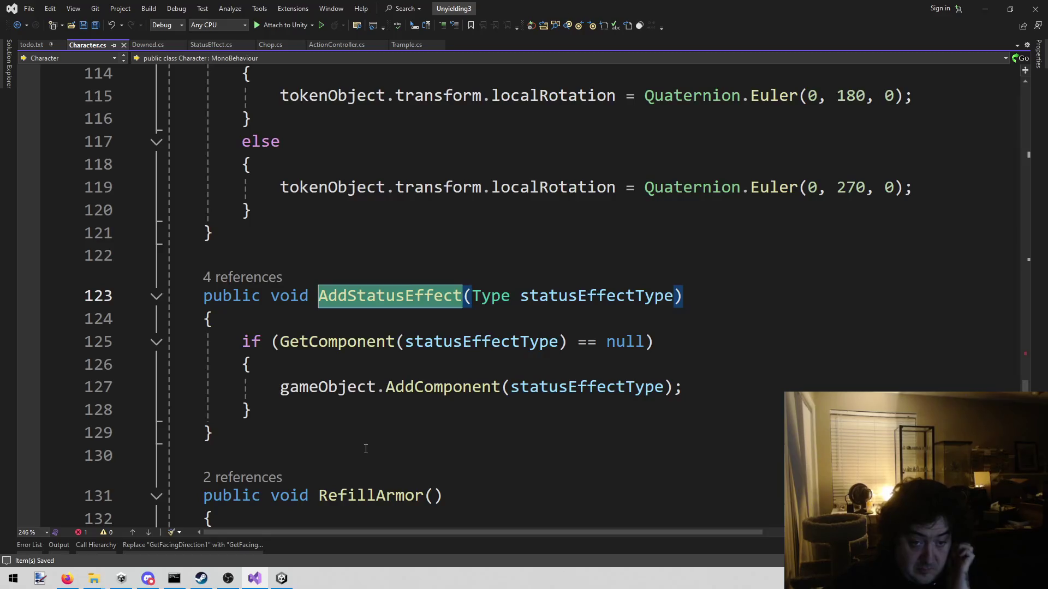
Step: Insert 'return' before gameObject.AddComponent(statusEffectType) on line 127 of Character.cs
key(Down)
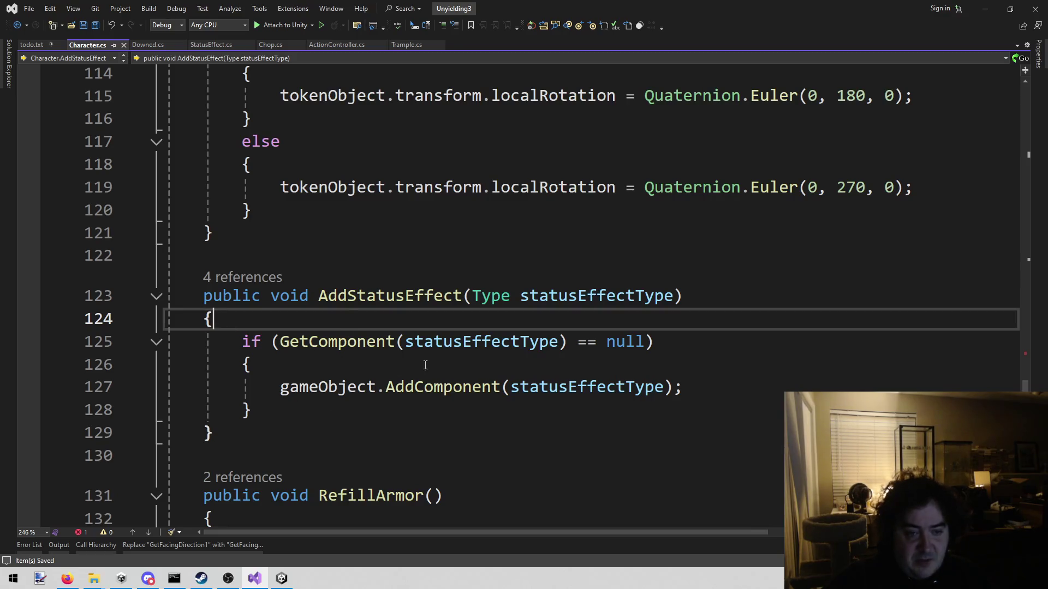
double_click(273, 295)
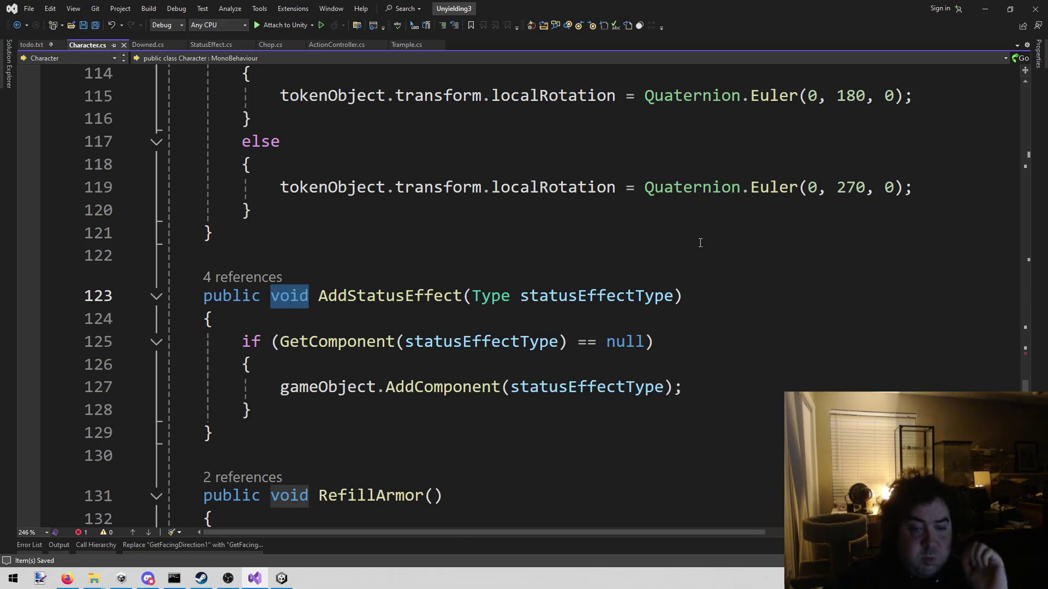
click(731, 243)
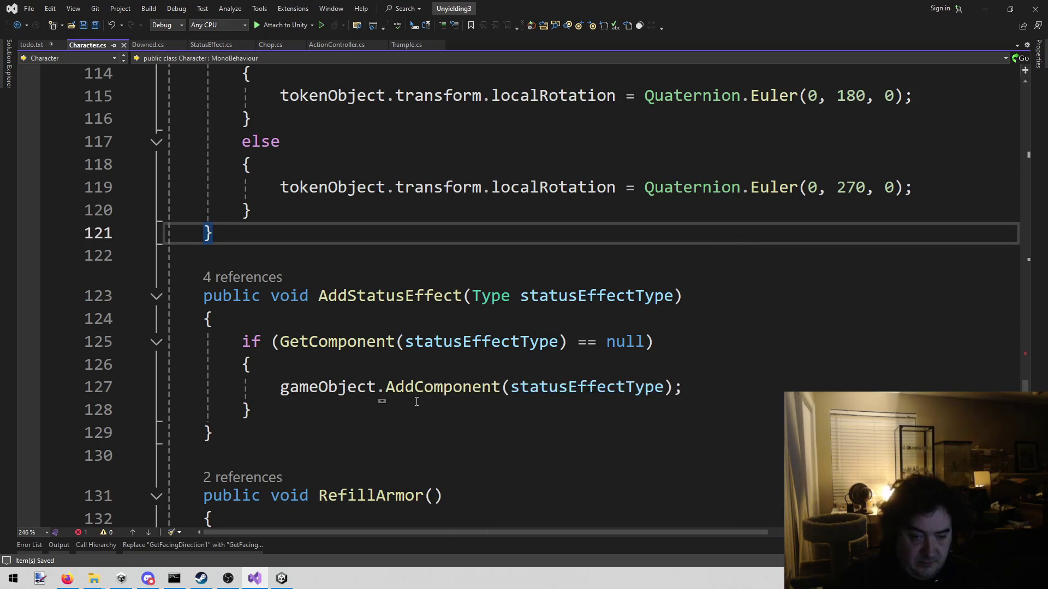
click(423, 384)
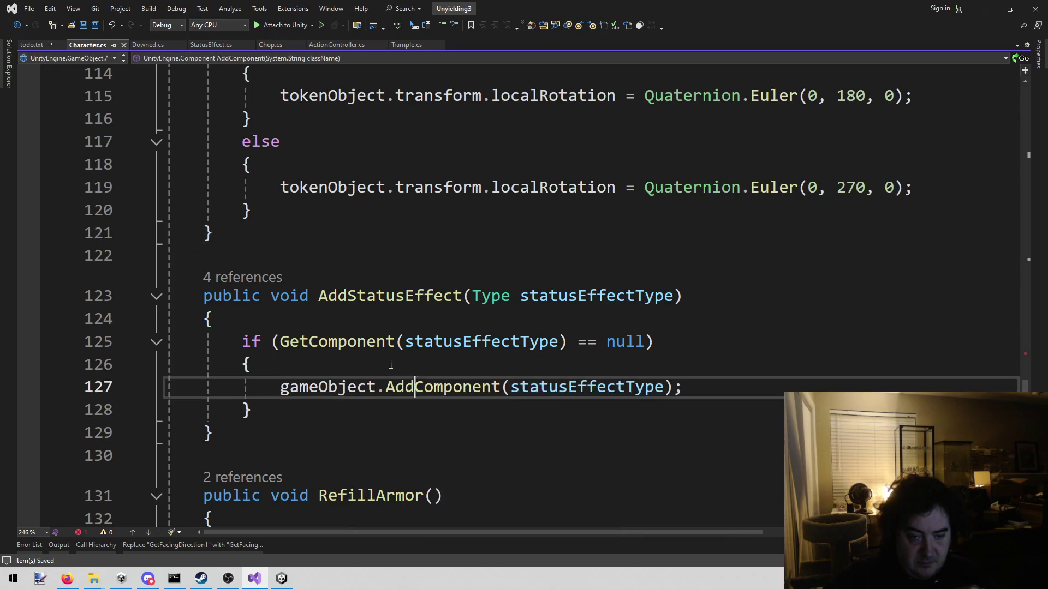
double_click(388, 384)
key(Home)
key(ctrl+shift+Right)
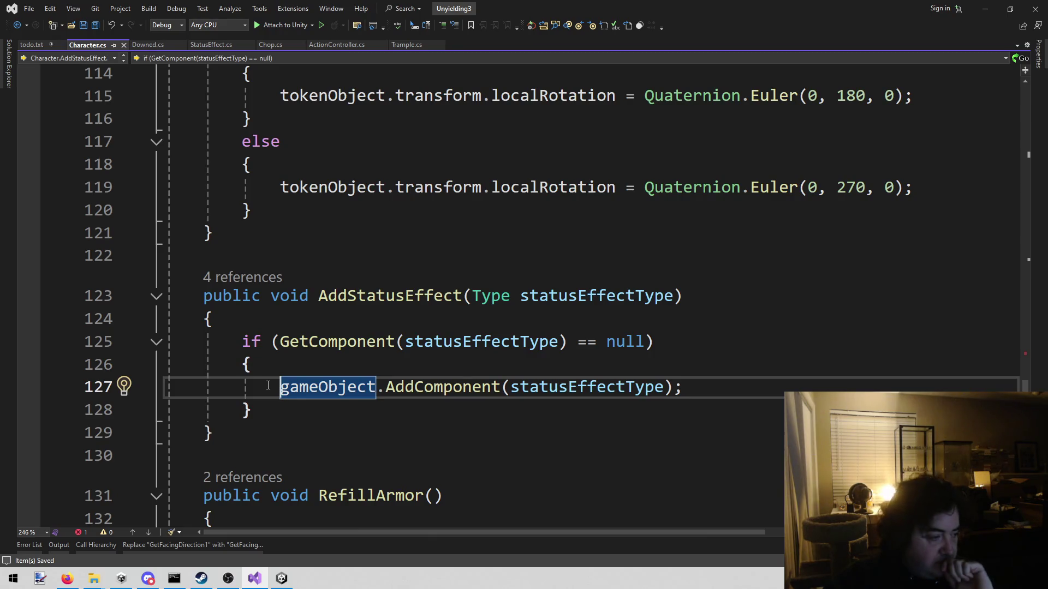
mouse_move(590, 192)
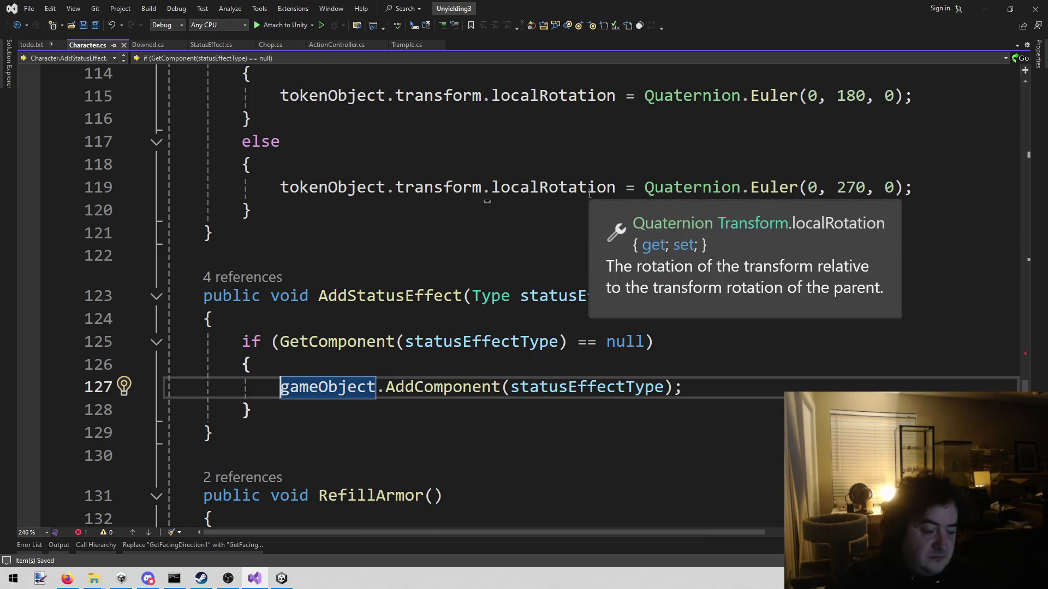
key(Left)
text(return)
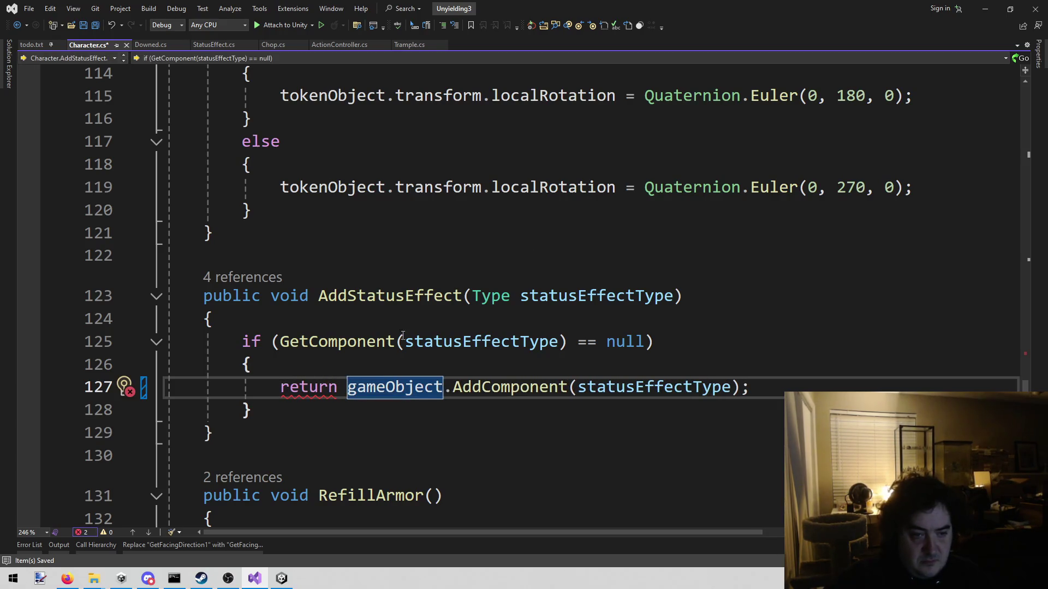
double_click(289, 295)
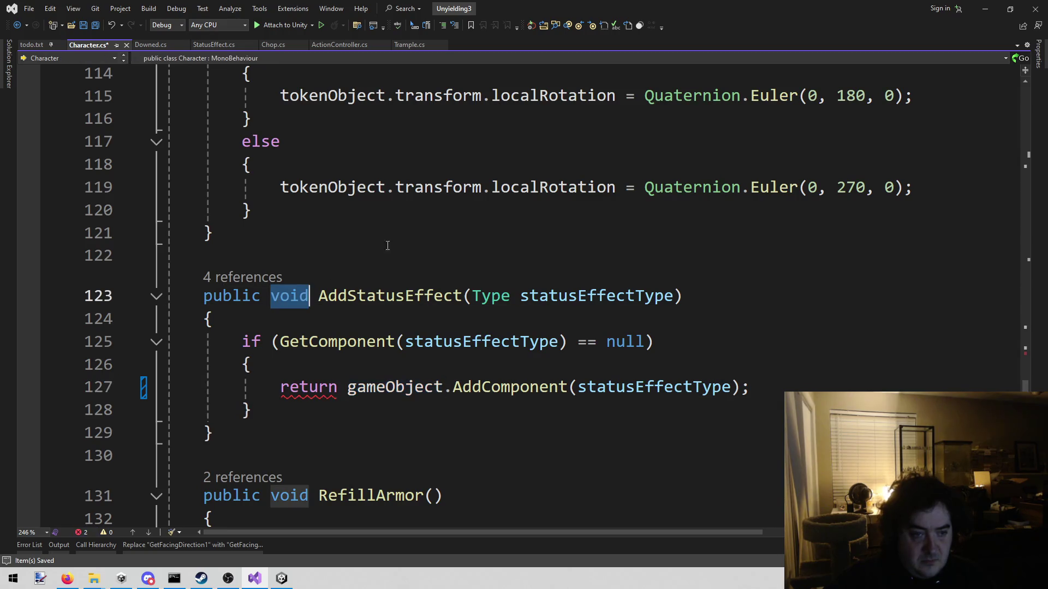
Step: Change AddStatusEffect's return type to Component and declare a Component component variable above the if
text(Compo)
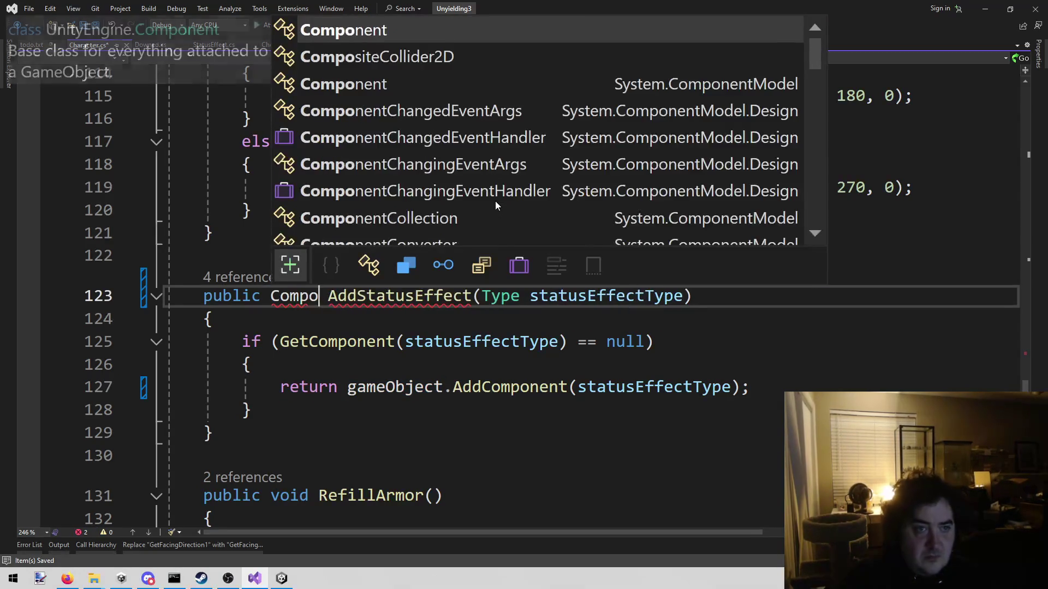
key(Tab)
click(377, 406)
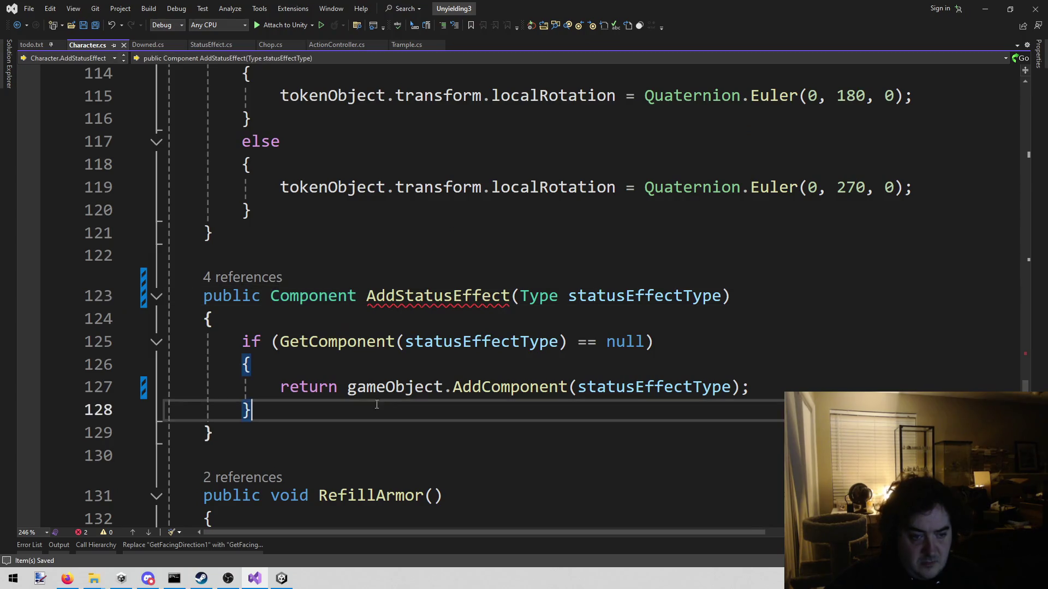
key(Up)
key(Up)
key(Up)
key(Up)
key(Down)
key(Return)
key(Up)
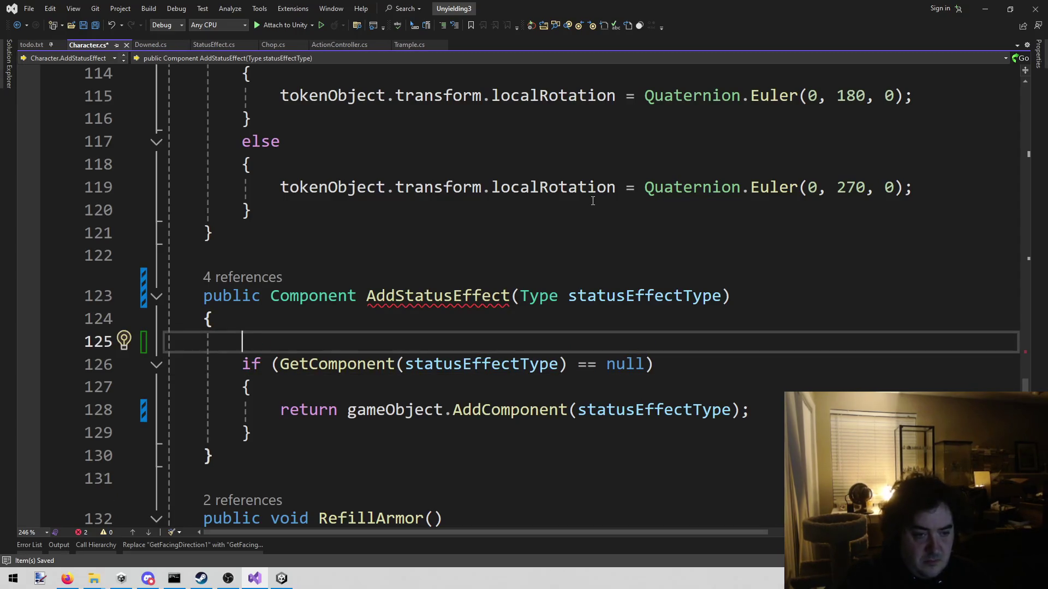
text(Component)
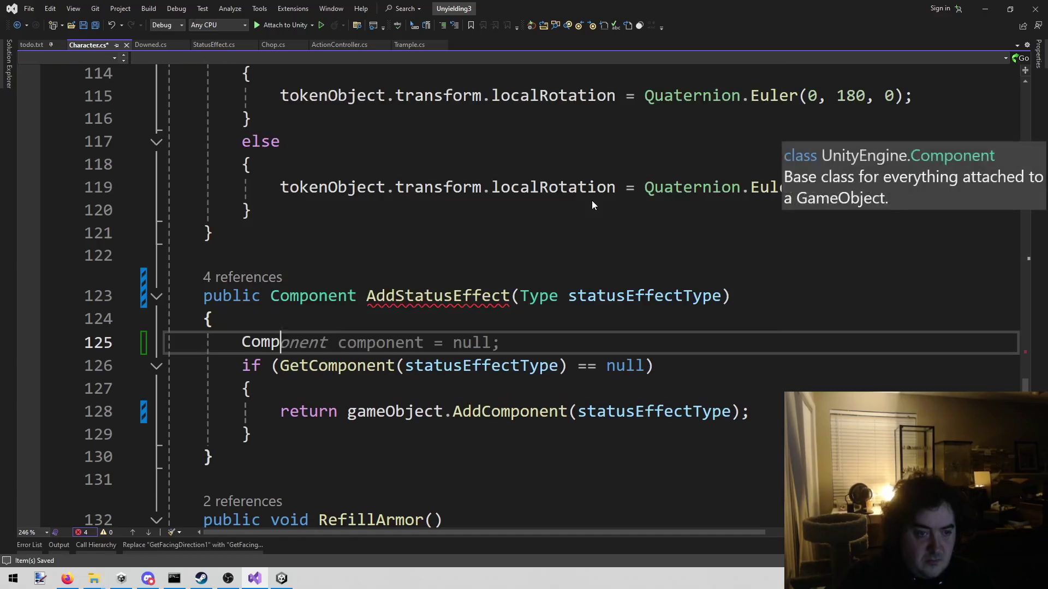
key(Tab)
Step: Initialize component with the GetComponent(statusEffectType) call copied from the if condition, and save
key(Down)
key(ctrl+Left)
key(ctrl+Left)
key(ctrl+Left)
key(shift+End)
key(shift+Left)
key(shift+Left)
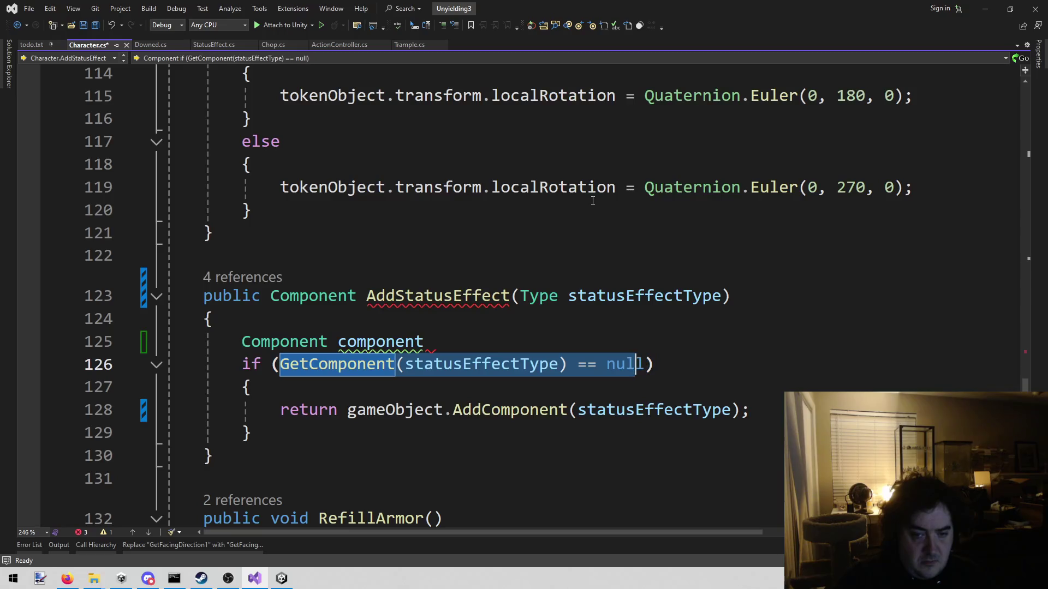
key(shift+Left)
key(shift+Left)
key(shift+Left)
key(ctrl+c)
key(Up)
text(=)
key(ctrl+v)
key(BackSpace)
text(;)
key(ctrl+s)
Step: Replace the GetComponent call in the if condition with the component variable
key(Down)
key(ctrl+Left)
key(ctrl+Left)
key(ctrl+Left)
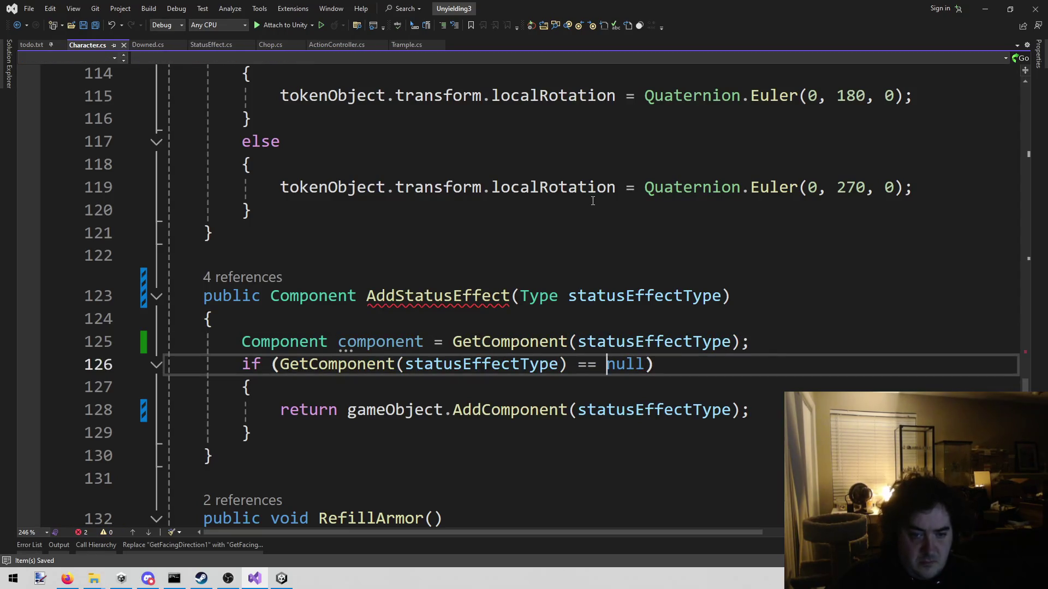
key(ctrl+shift+Left)
key(ctrl+shift+Left)
key(ctrl+shift+Left)
key(ctrl+shift+Left)
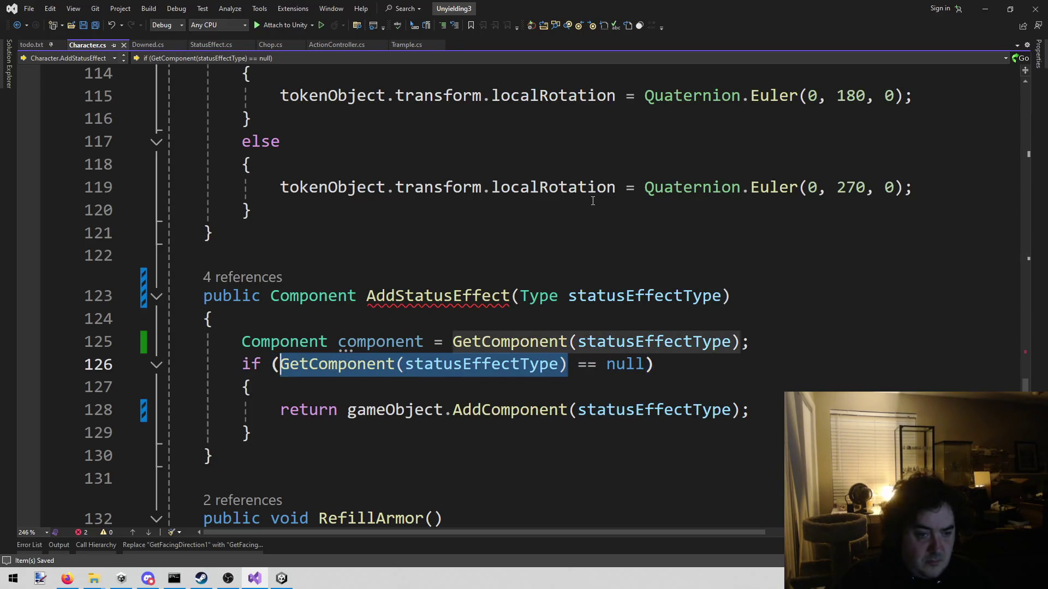
text(co)
key(Tab)
Step: Add 'return component;' after the if block and save Character.cs
key(Down)
key(Down)
key(Down)
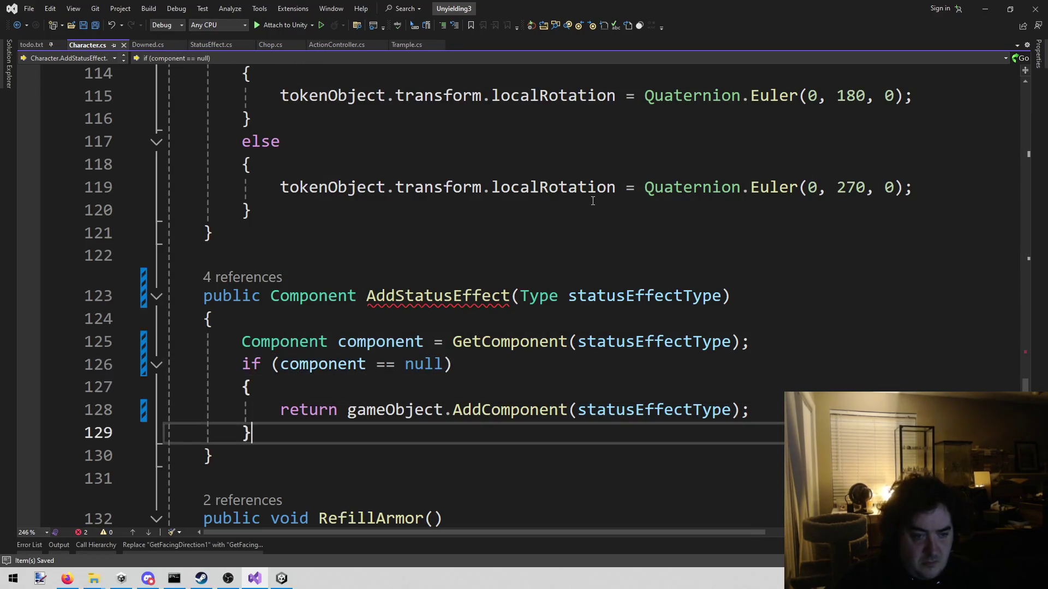
key(Return)
text(re)
key(Tab)
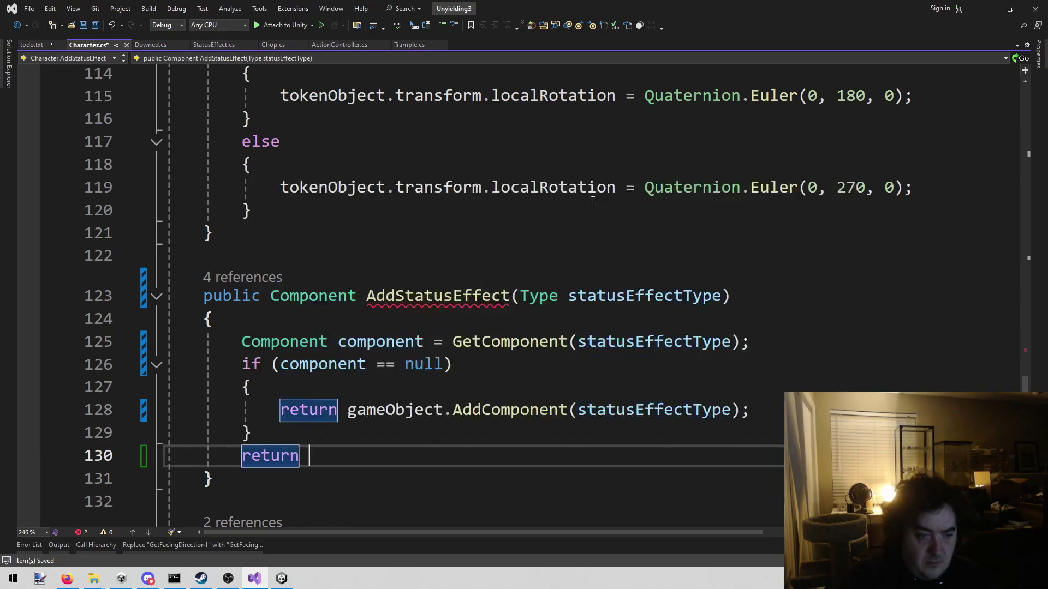
text(co;)
key(ctrl+s)
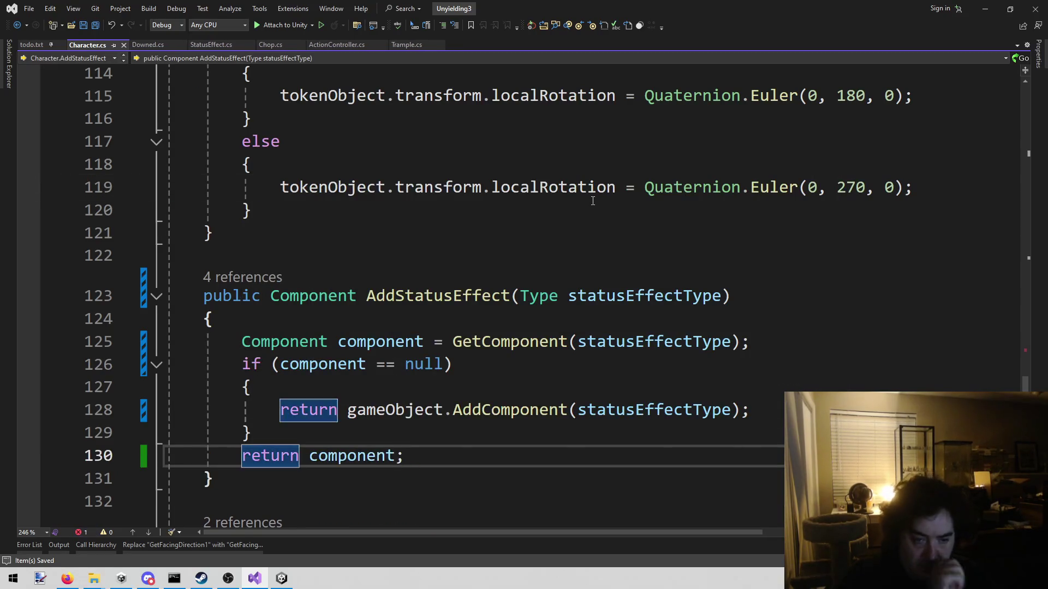
click(300, 364)
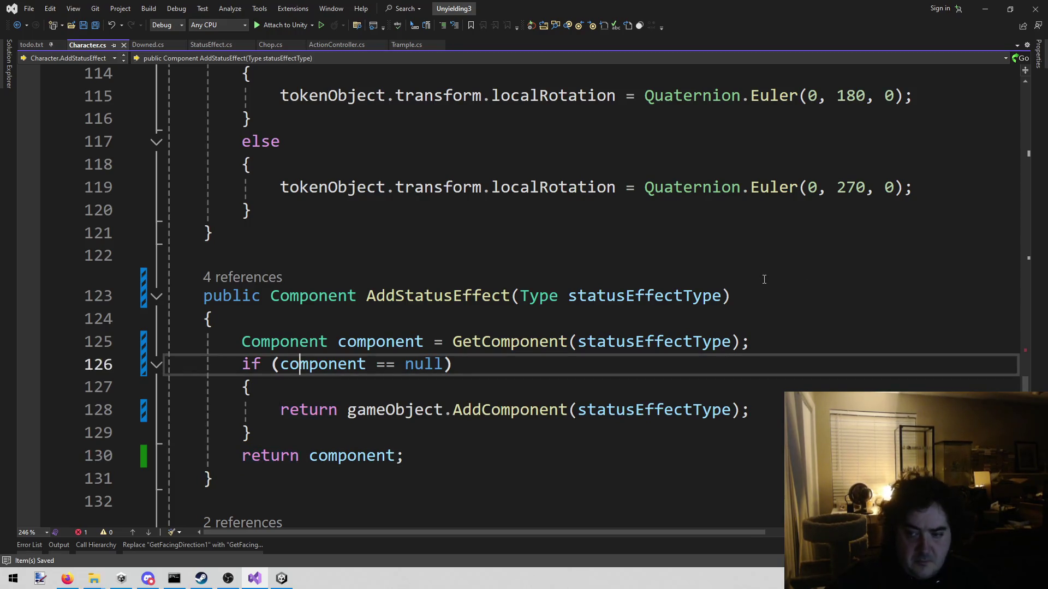
scroll(567, 367, down, 7)
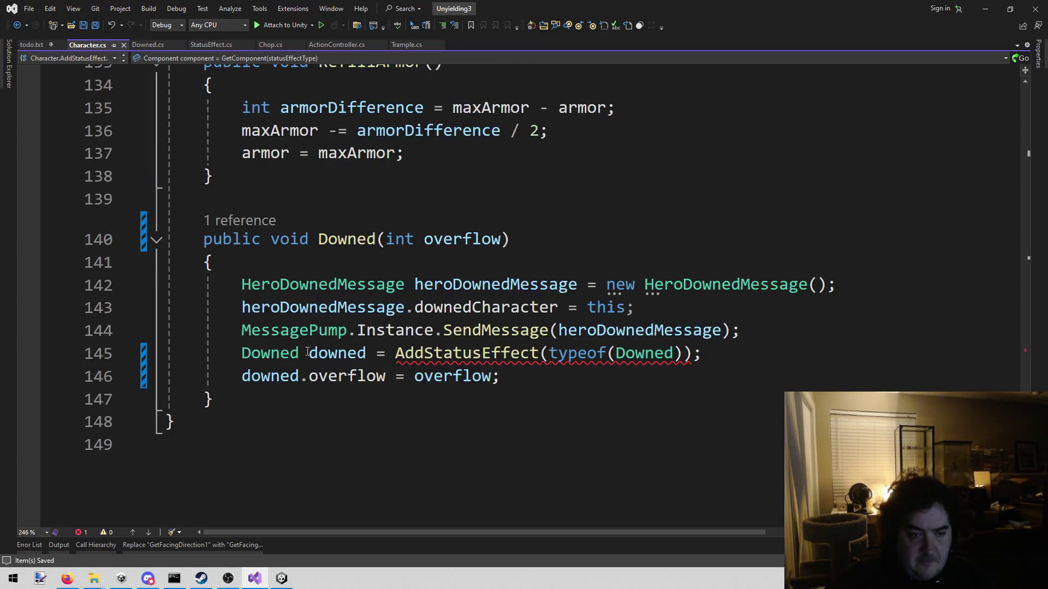
Step: Cast the AddStatusEffect(typeof(Downed)) result on line 145 to Downed
click(396, 353)
text((Dow)
key(Tab)
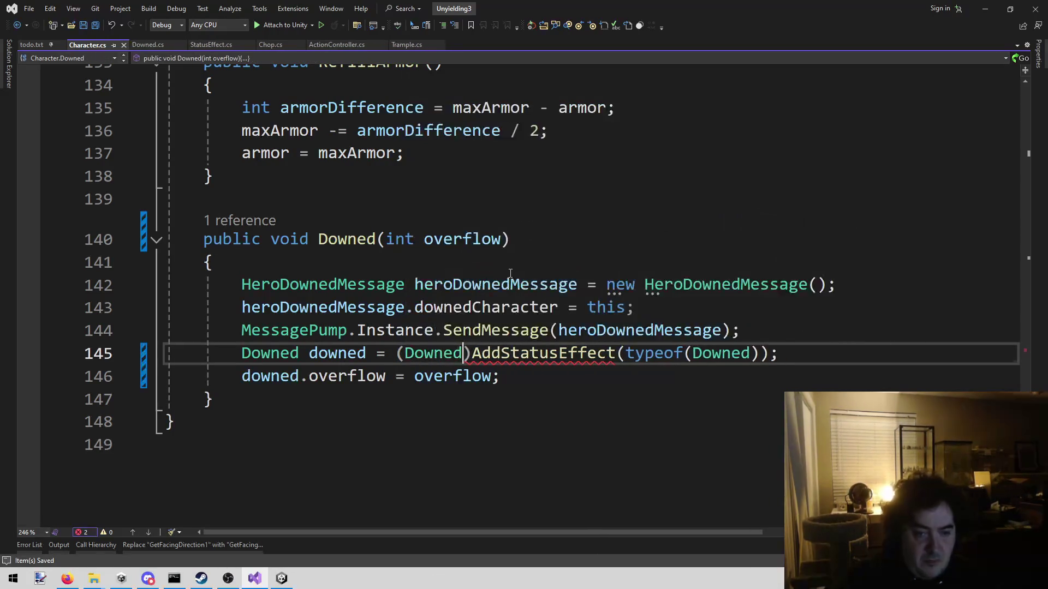
key(Up)
key(End)
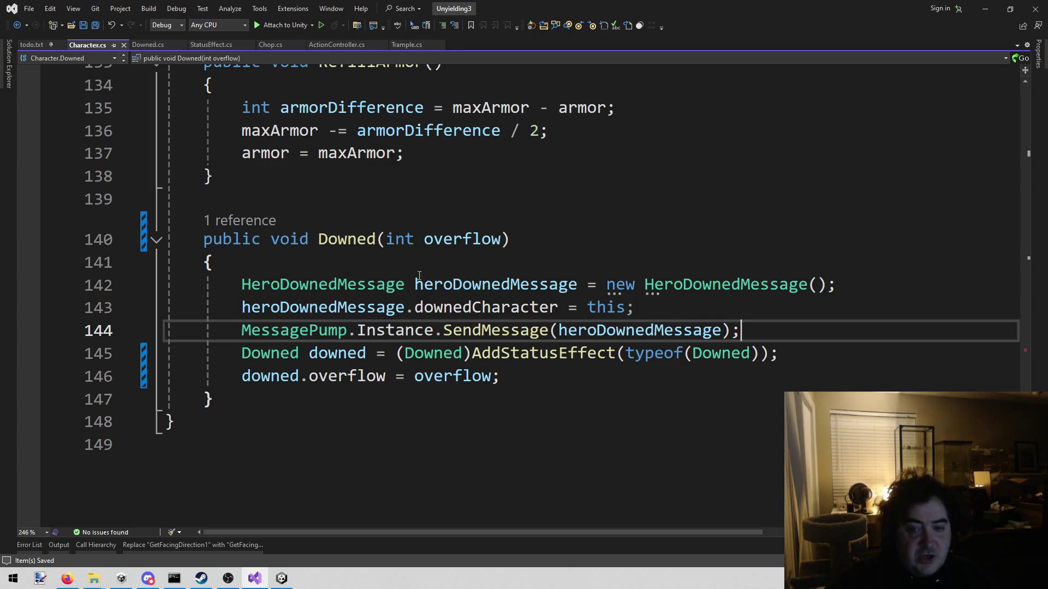
Step: On line 146, start wrapping the right-hand overflow value in a Mathf call, correcting a mistyped prefix
drag(236, 381, 501, 376)
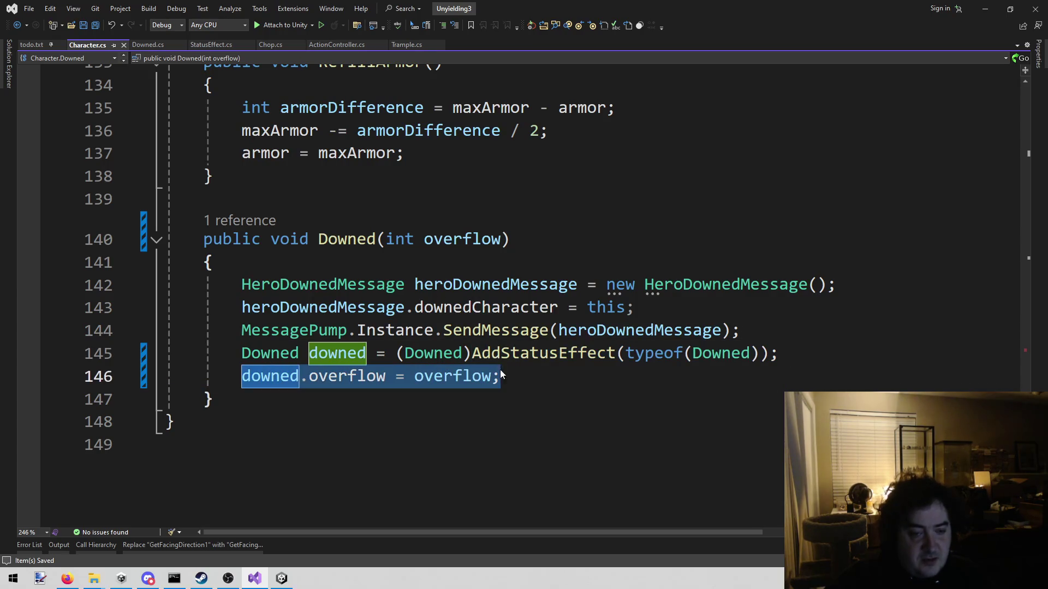
click(501, 374)
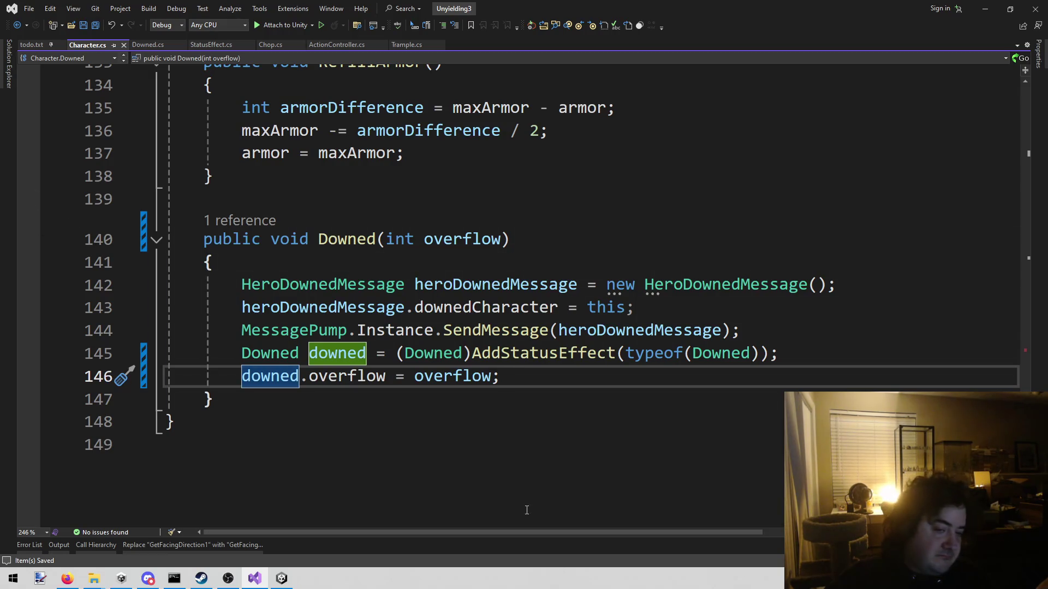
click(361, 374)
click(421, 375)
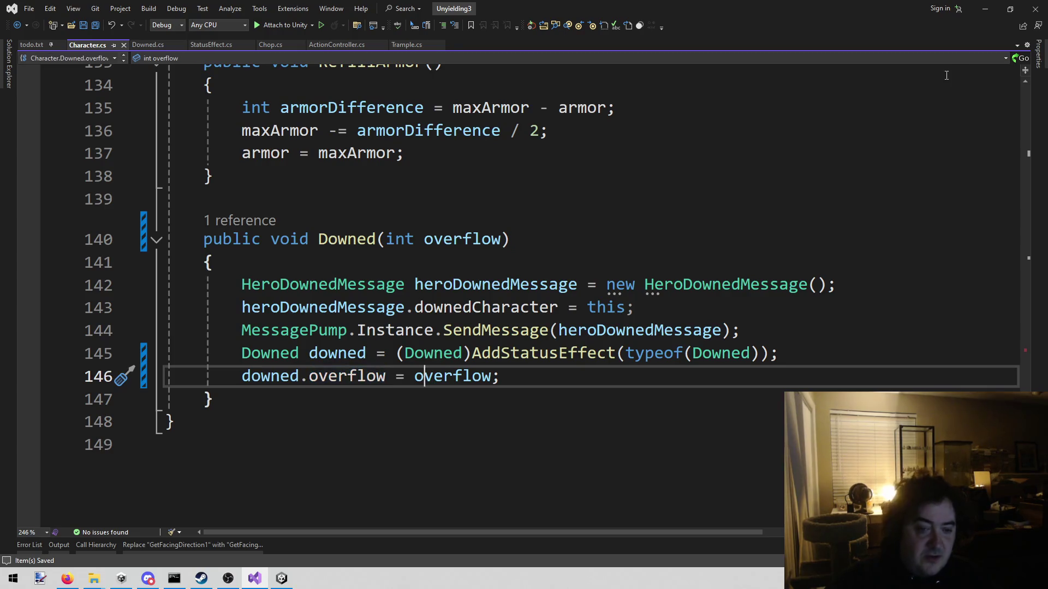
text(mathf.)
key(shift+Left)
key(BackSpace)
key(ctrl+BackSpace)
key(Left)
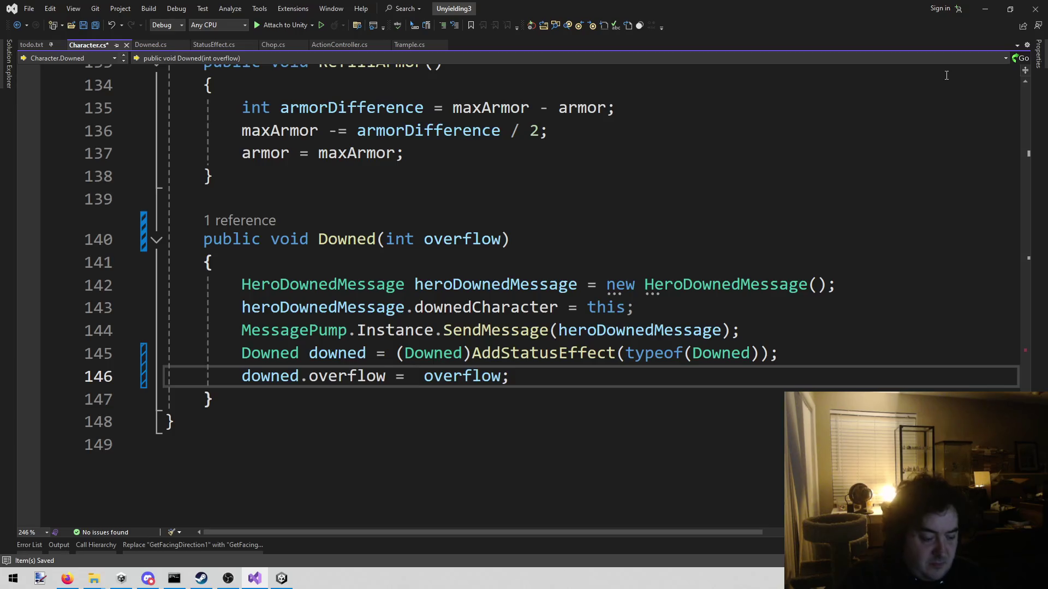
Step: Complete the assignment as Mathf.Max(overflow, downed.overflow) and save Character.cs
text(Mathf.m)
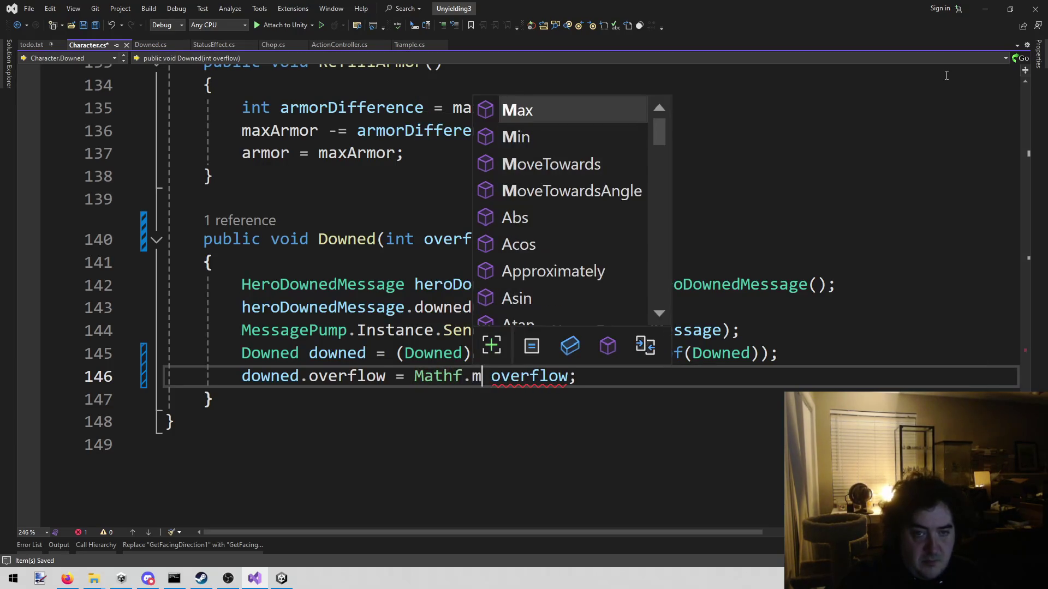
text(()
key(Delete)
key(Delete)
key(ctrl+Left)
key(ctrl+Left)
key(ctrl+Left)
key(Left)
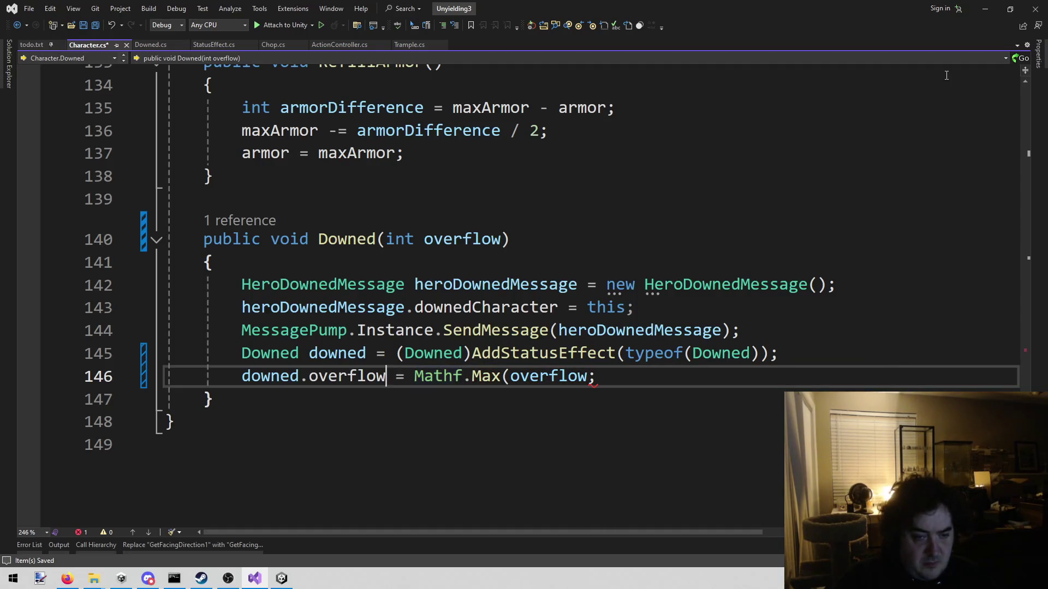
key(End)
key(Left)
text(, )
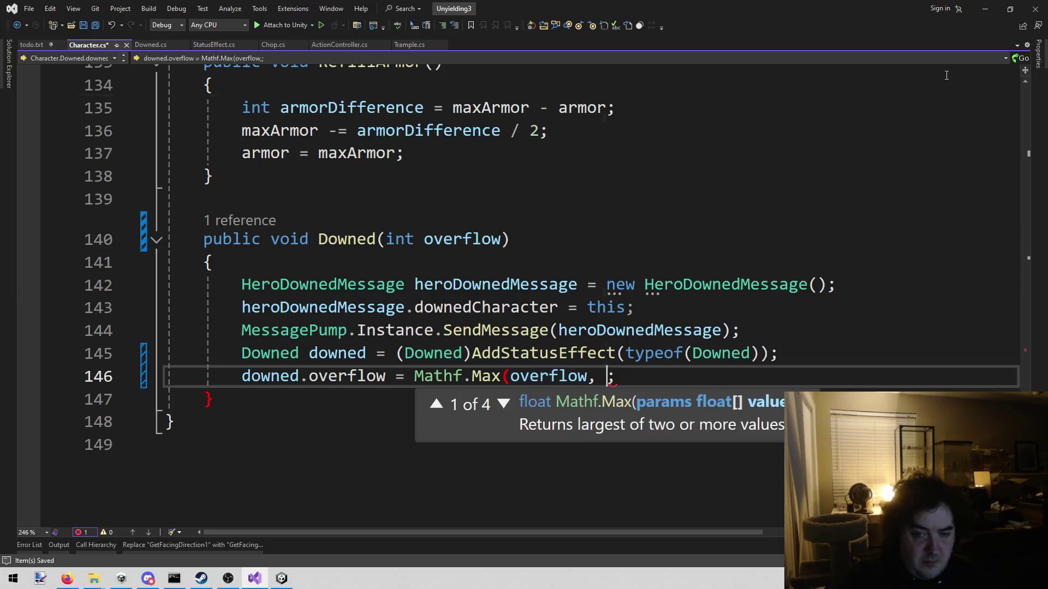
text(downed.overflow))
key(ctrl+s)
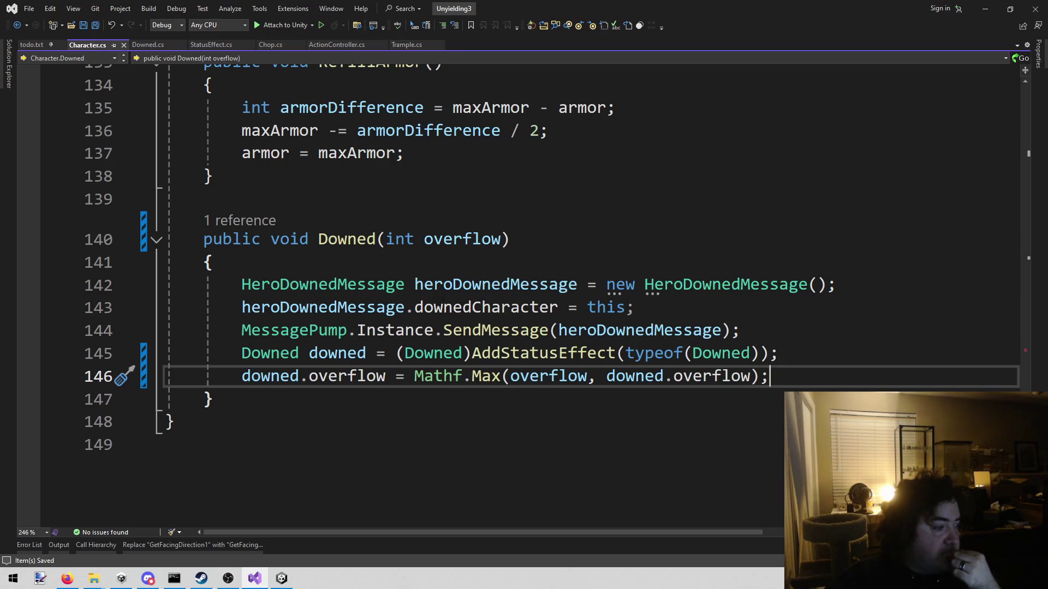
Step: Replace the Mathf.Max assignment with 'downed.overflow += overflow;' and save
drag(415, 377, 502, 377)
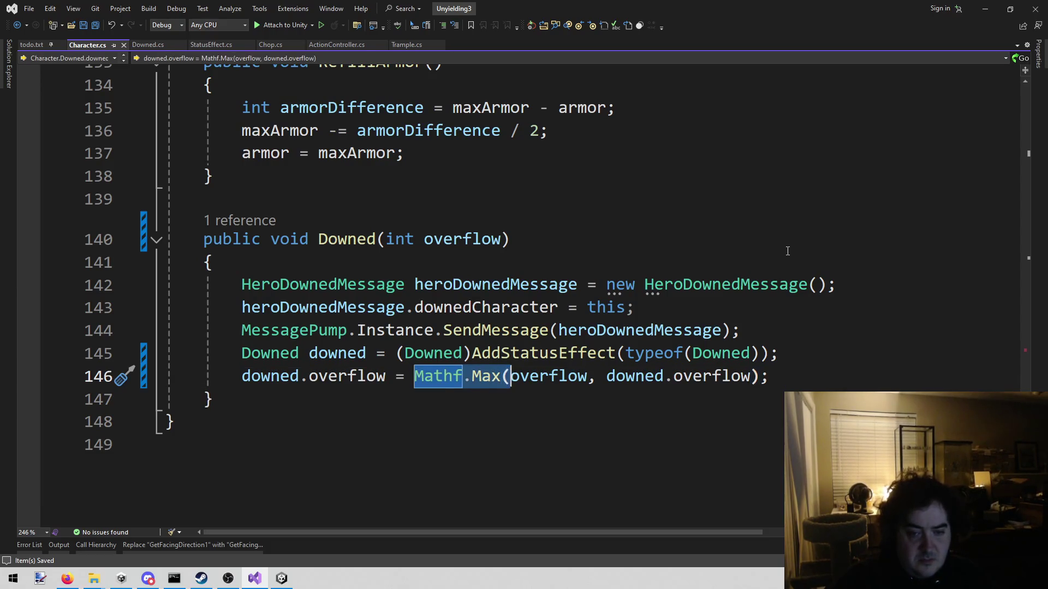
key(Delete)
key(Delete)
key(End)
key(Left)
key(Left)
key(ctrl+shift+Left)
key(ctrl+shift+Left)
key(ctrl+shift+Left)
key(ctrl+shift+Left)
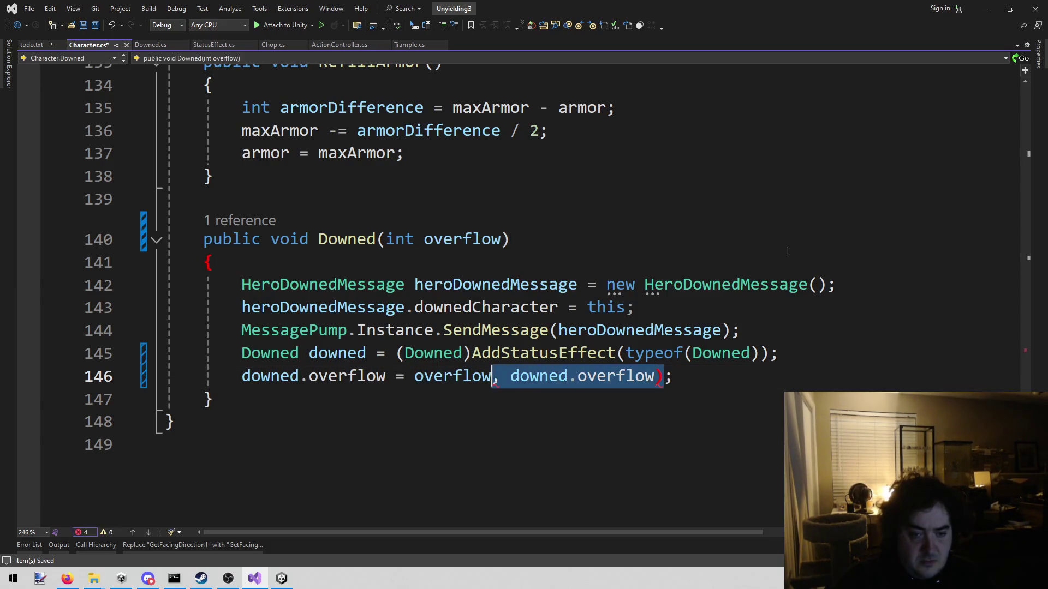
key(Delete)
key(ctrl+Left)
key(ctrl+Left)
text(+)
key(ctrl+s)
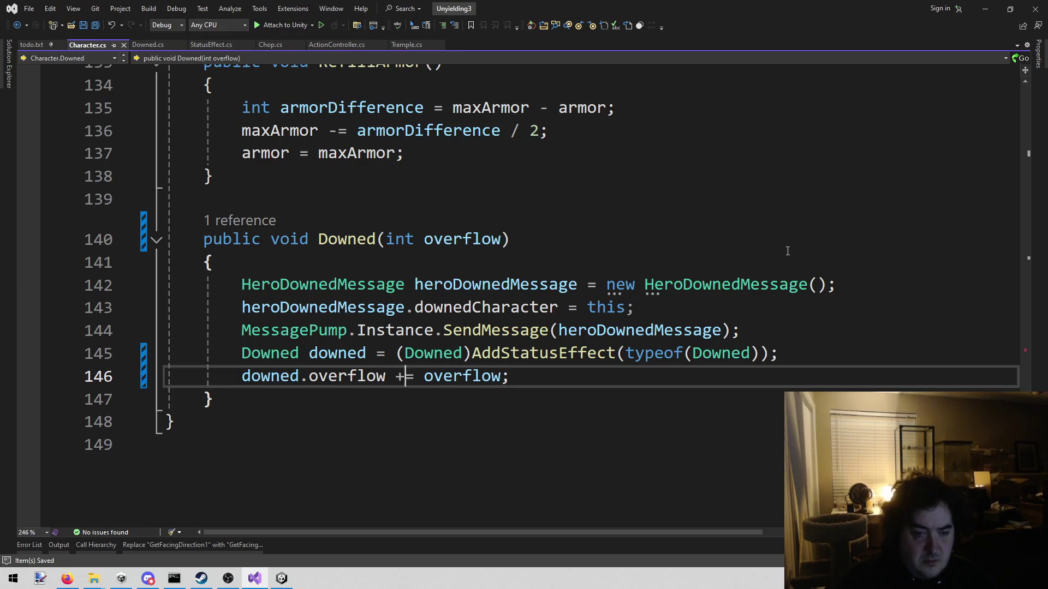
key(Left)
key(shift+Right)
key(shift+Right)
right_click(351, 374)
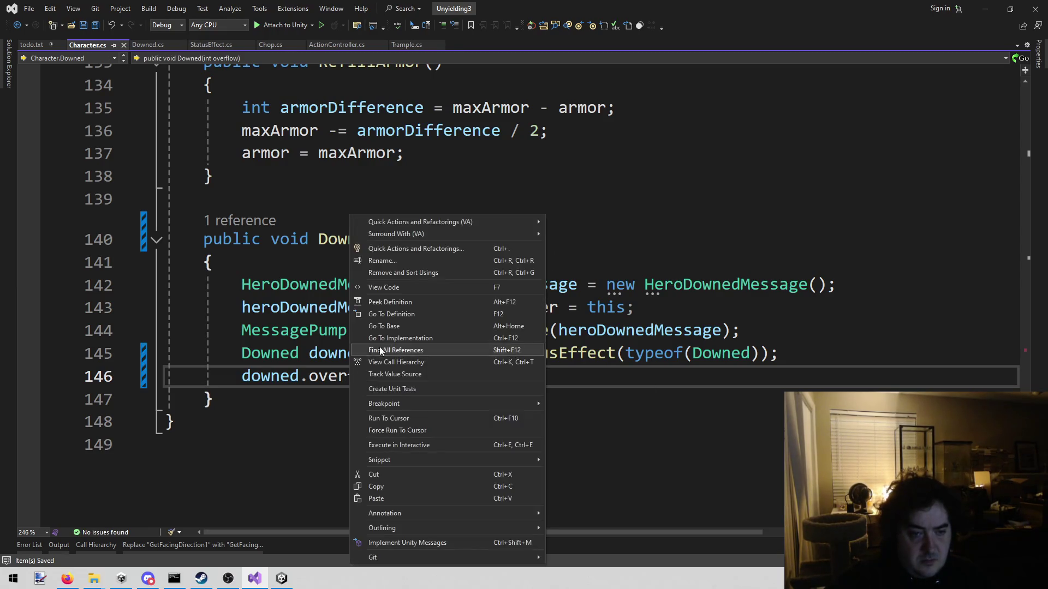
Step: Go to the overflow definition in Downed.cs and add 'overflow = 0;' at the end of ClearEffect, then save
click(419, 310)
scroll(396, 345, down, 4)
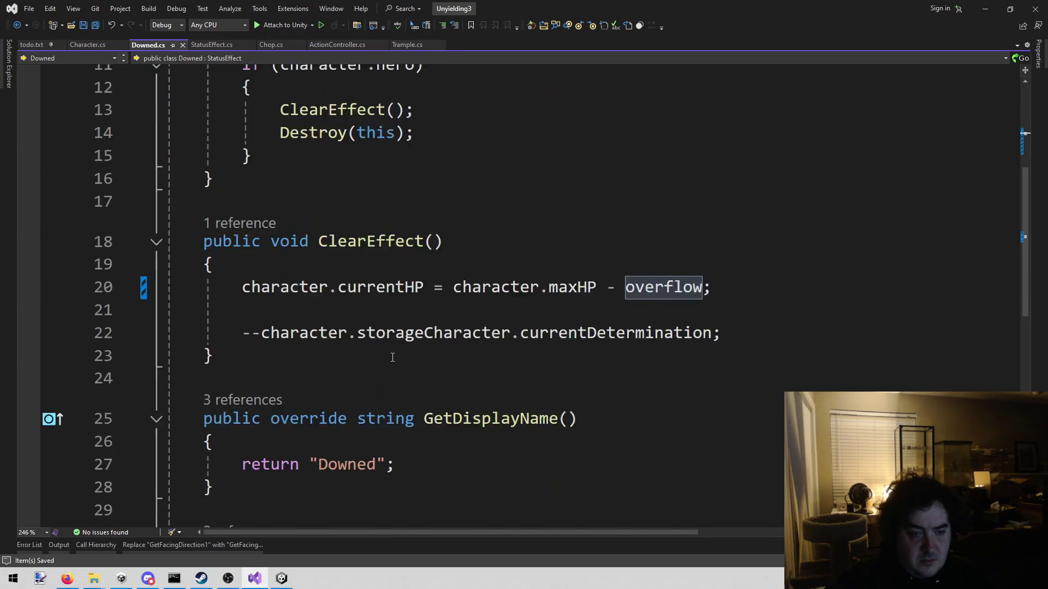
click(794, 242)
click(755, 264)
key(Return)
text(over)
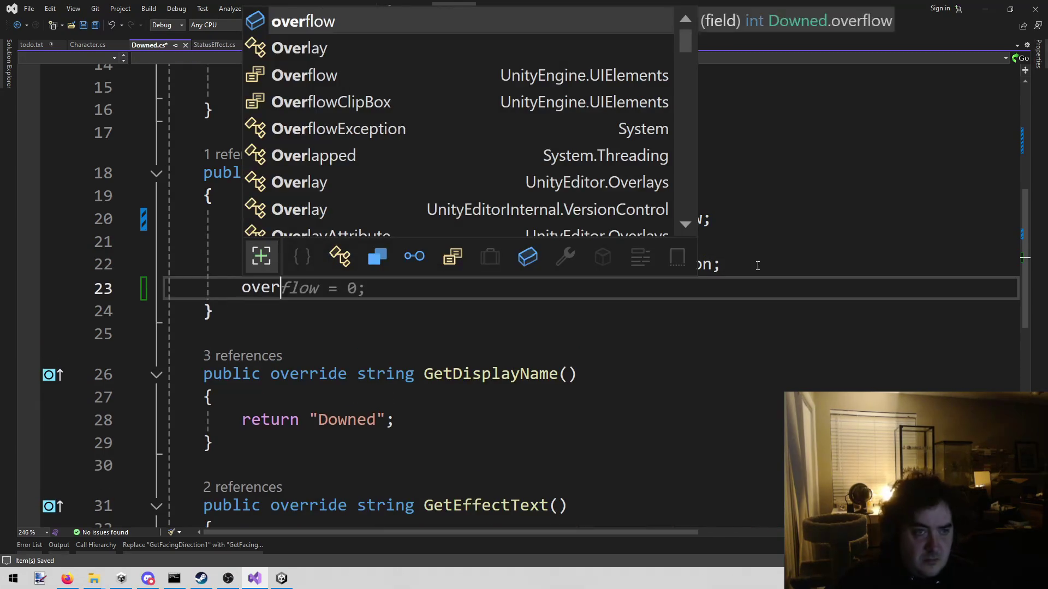
key(Tab)
text(= 0;)
key(ctrl+s)
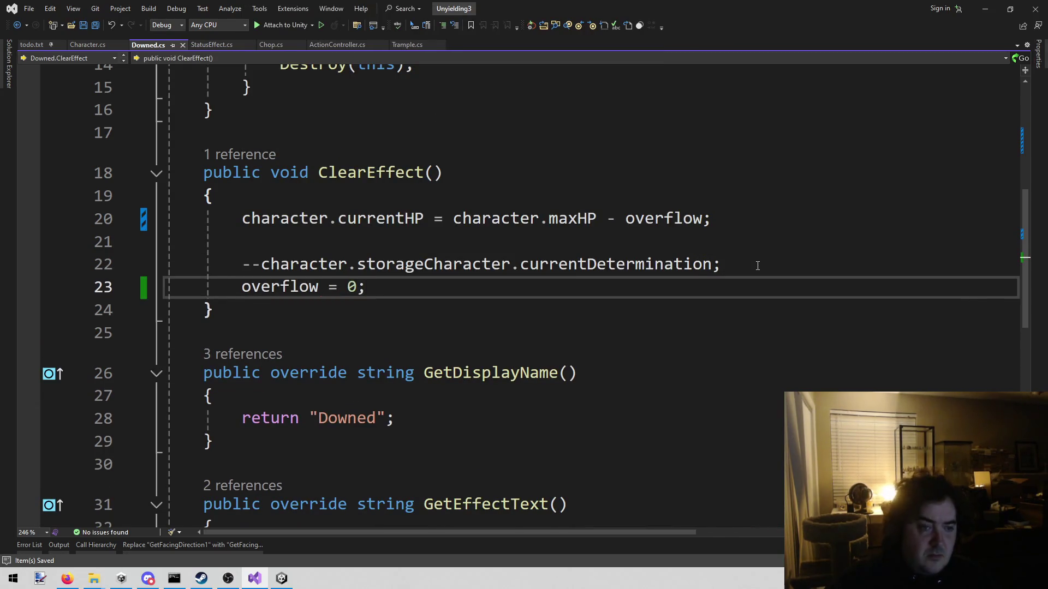
Step: Delete the blank line in ClearEffect, then select the enemy-ignoring-downed item in todo.txt
click(364, 239)
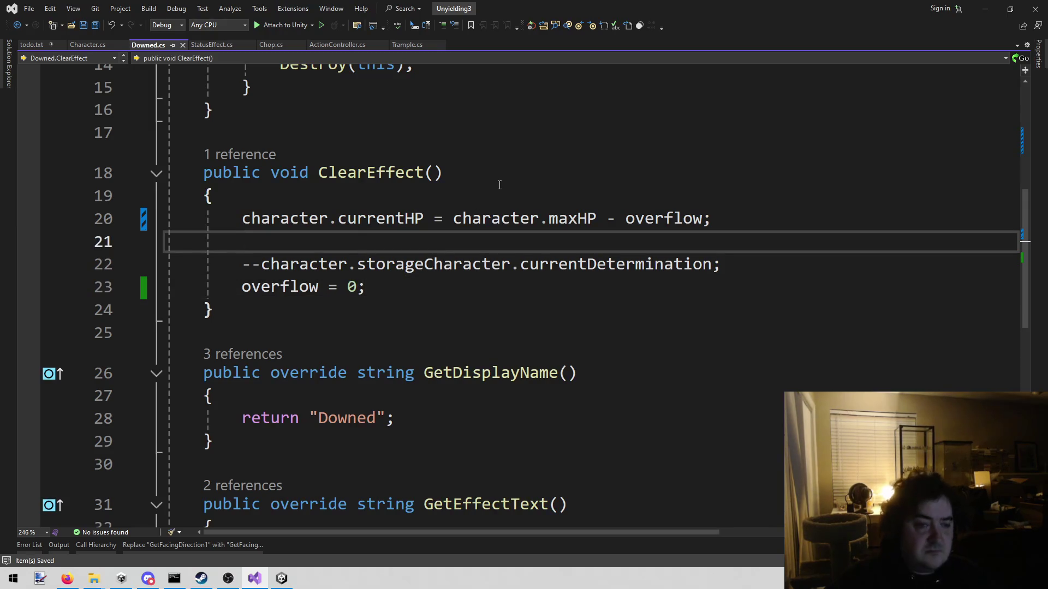
key(BackSpace)
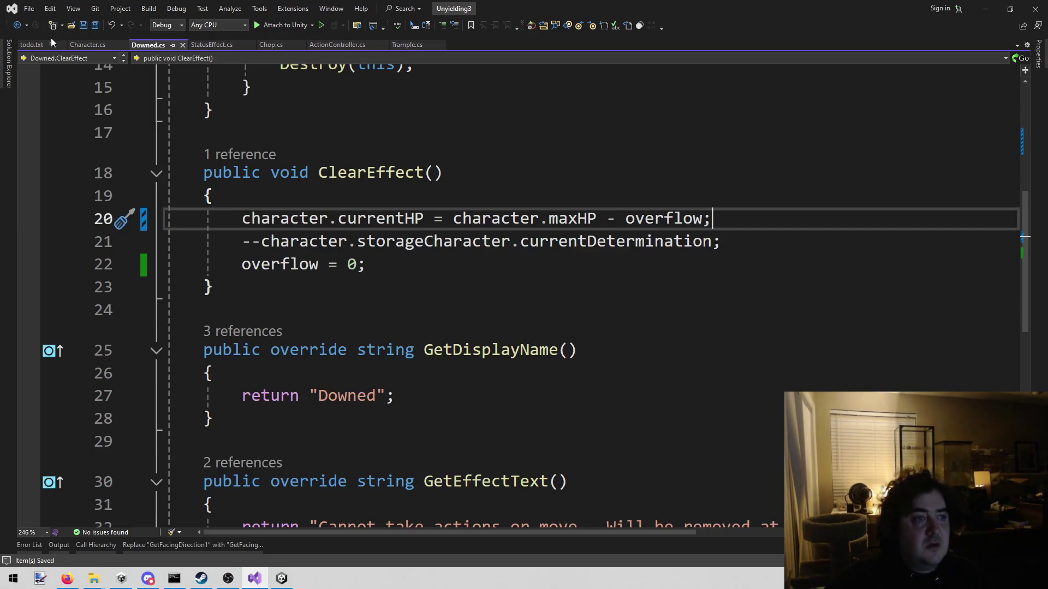
click(53, 44)
drag(641, 317, 87, 320)
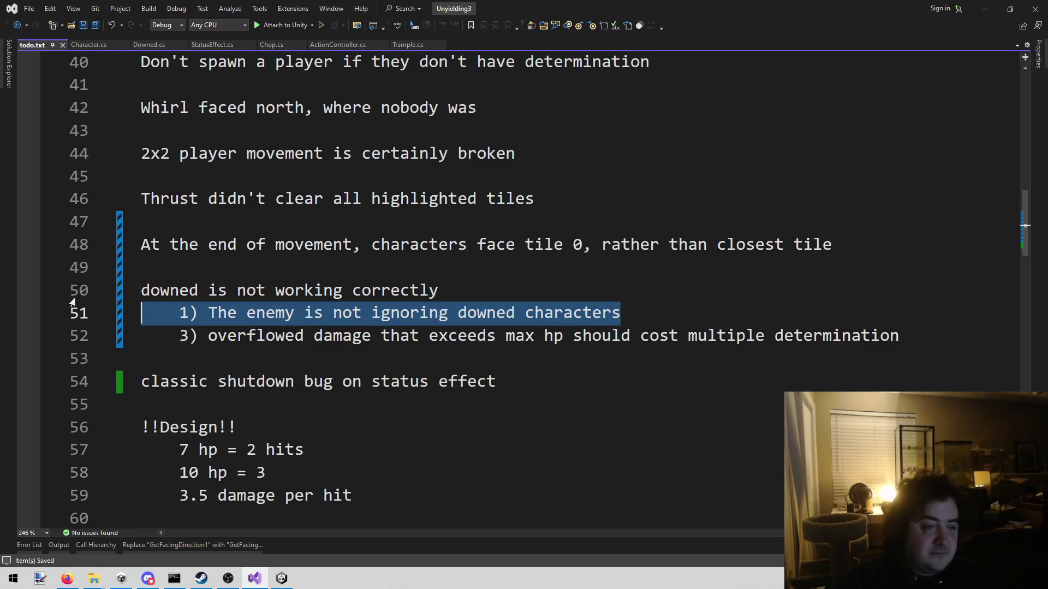
Step: Delete the enemies-not-ignoring-downed item from todo.txt and switch back to Unity
key(BackSpace)
key(BackSpace)
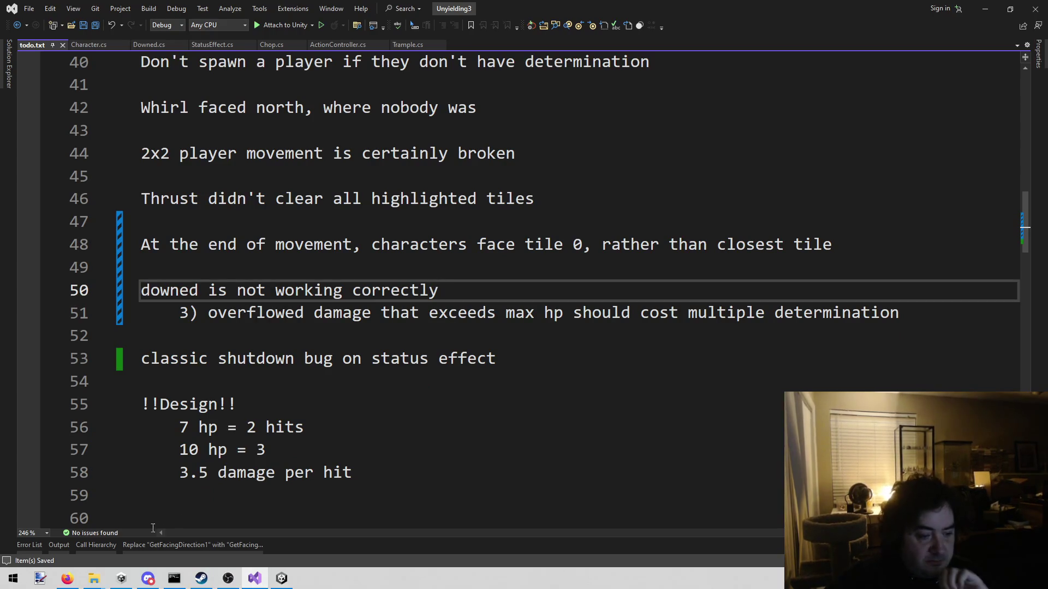
click(281, 577)
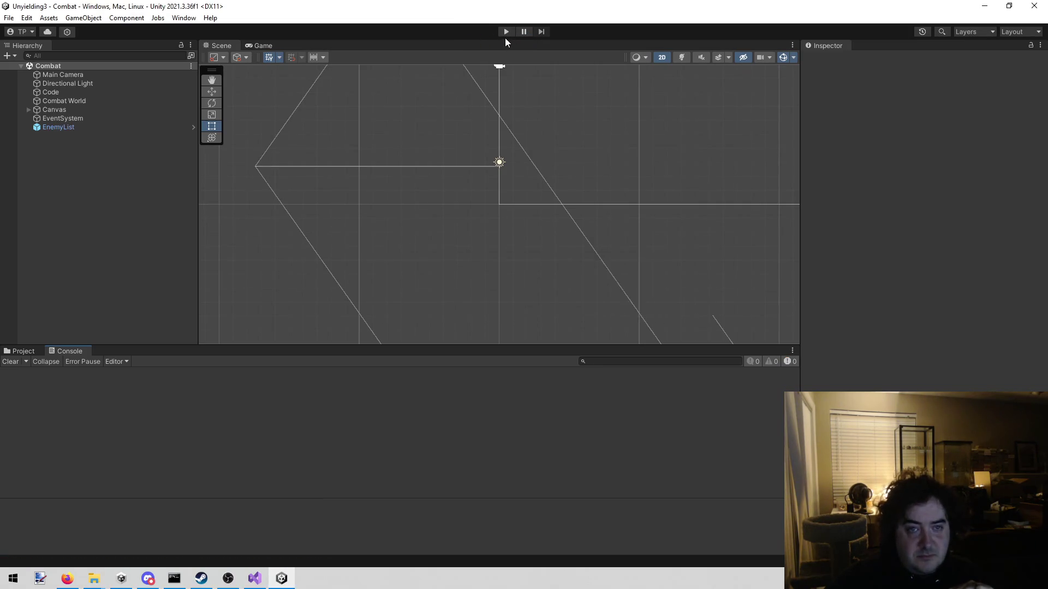
click(502, 31)
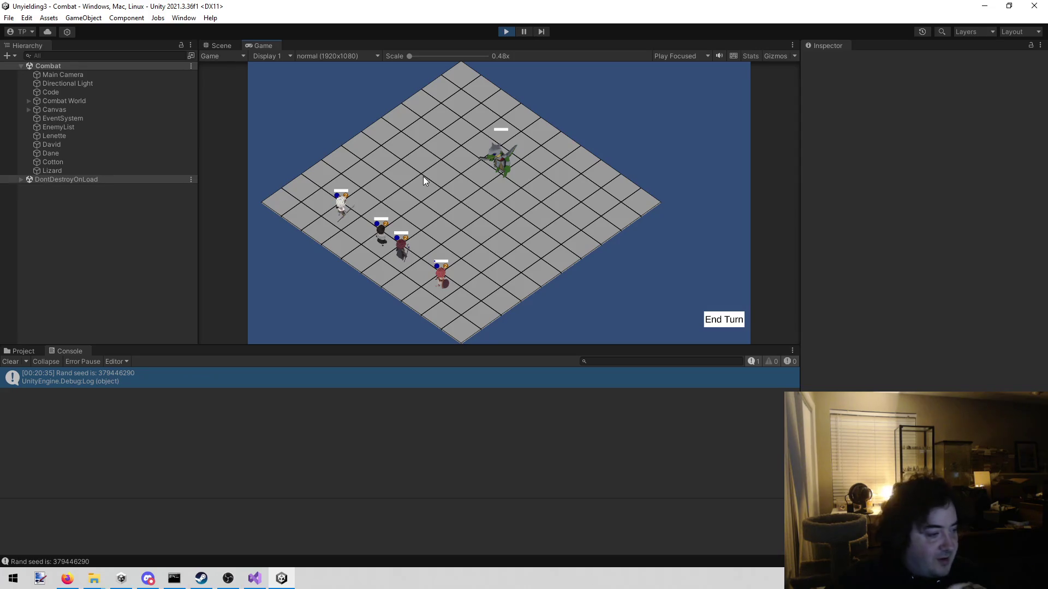
click(444, 283)
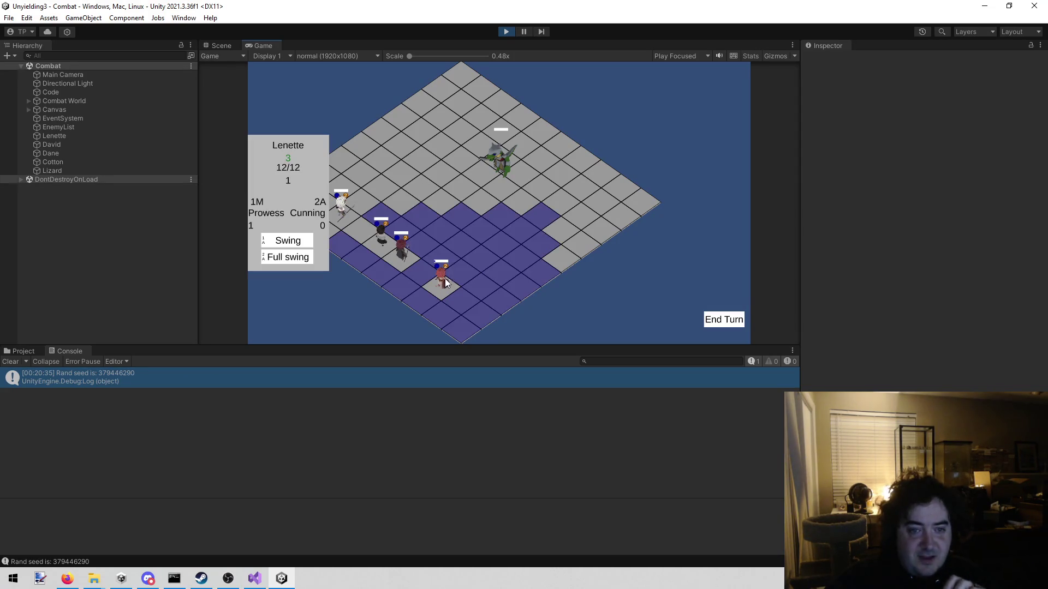
click(496, 224)
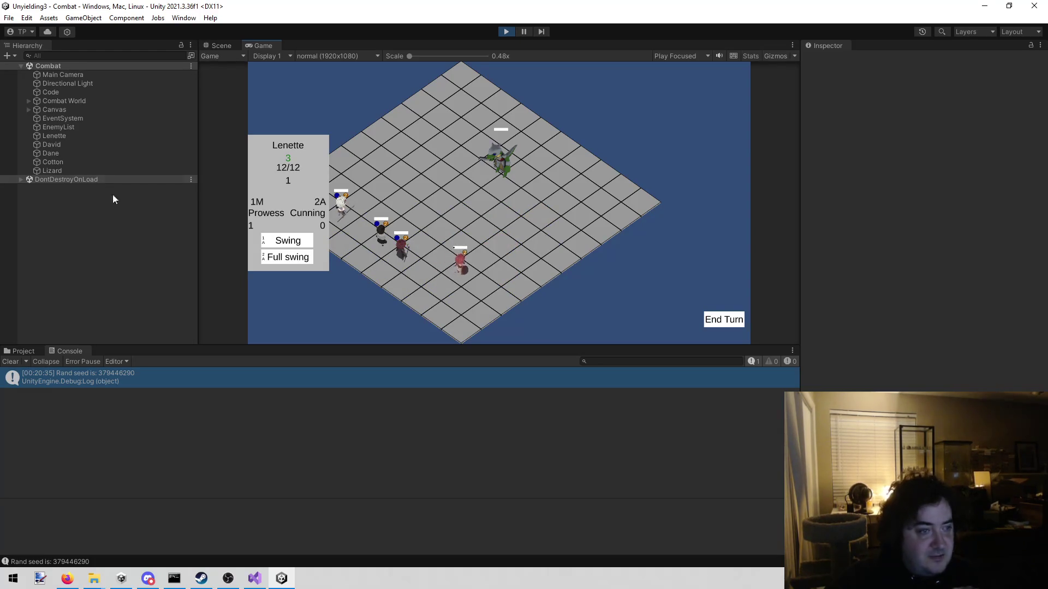
click(80, 138)
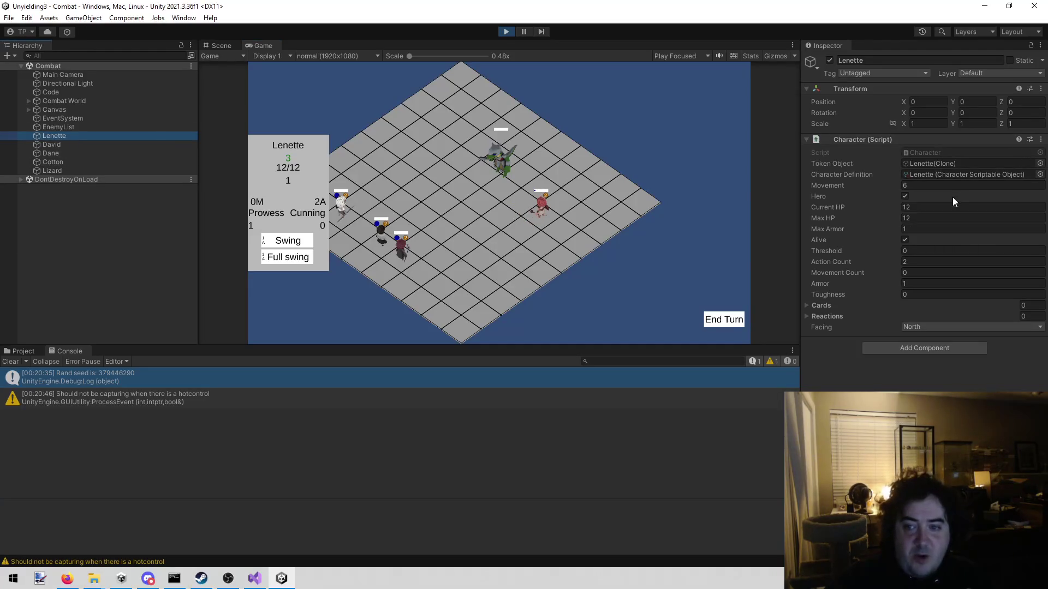
click(911, 207)
text(1)
click(678, 249)
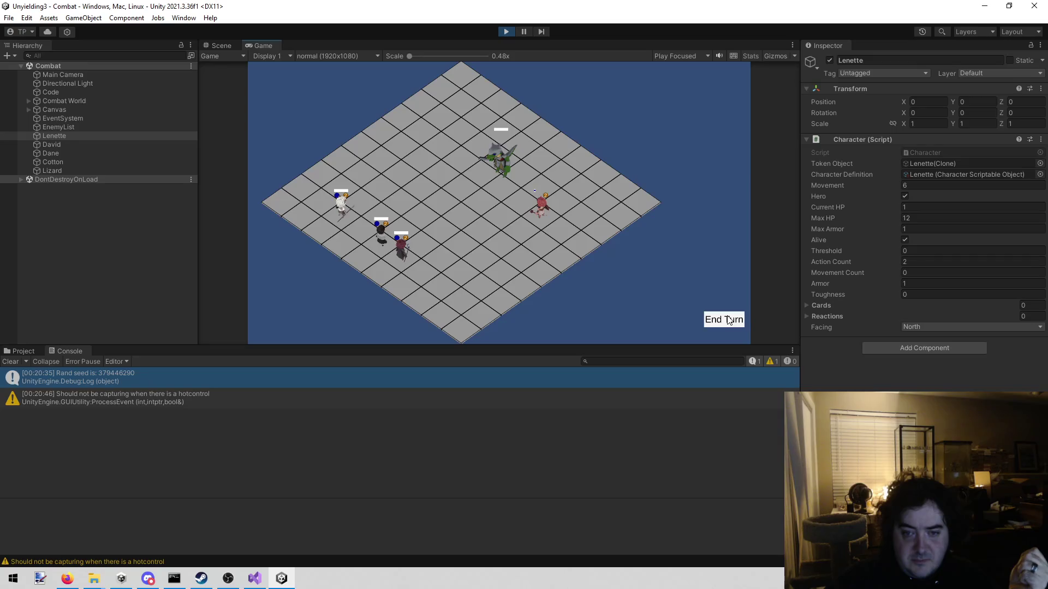
click(728, 320)
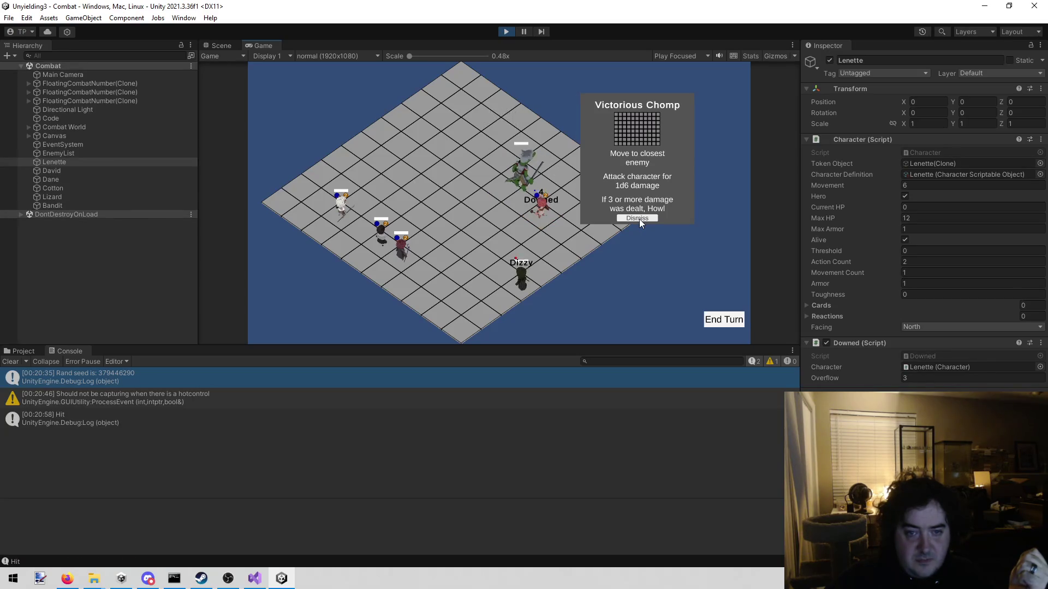
click(637, 219)
mouse_move(542, 208)
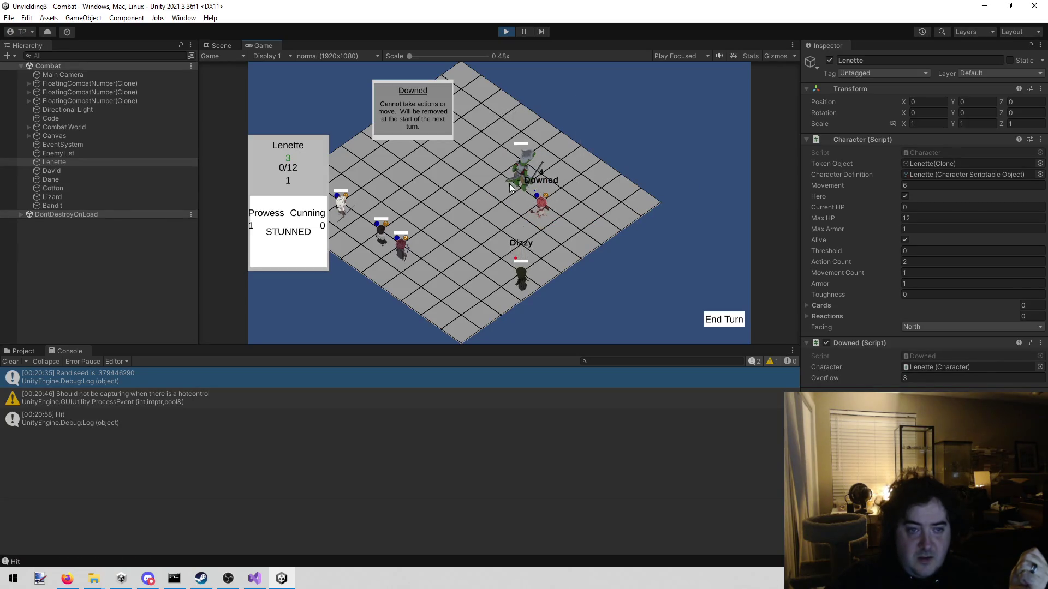
click(390, 257)
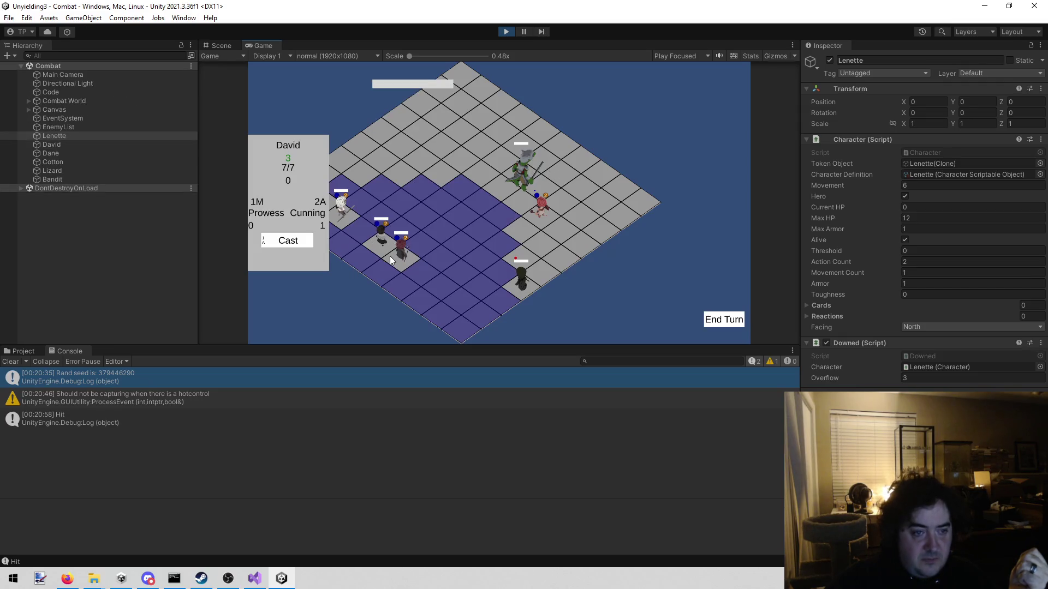
click(292, 245)
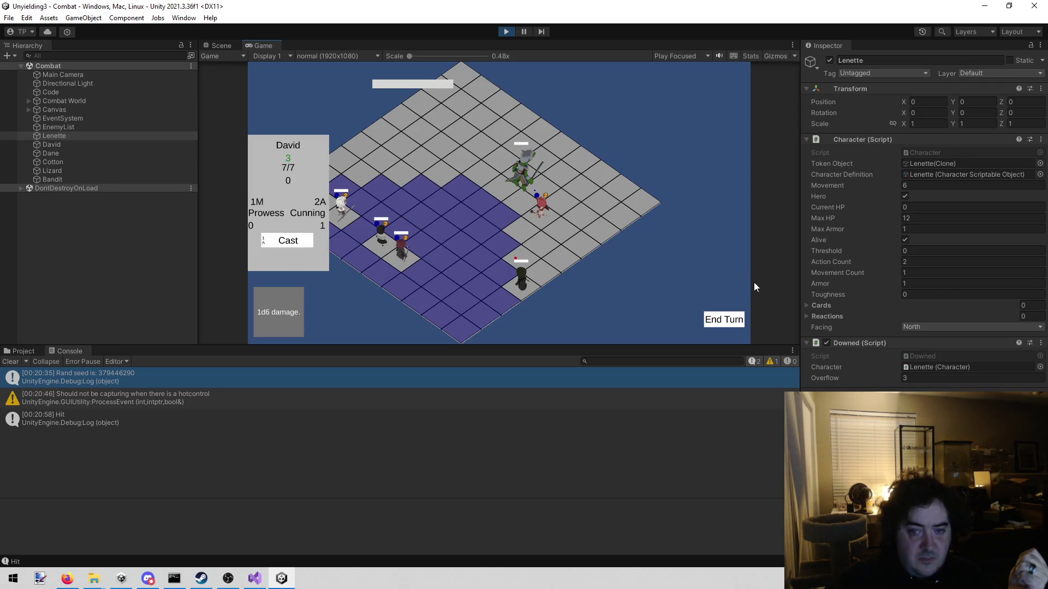
click(725, 321)
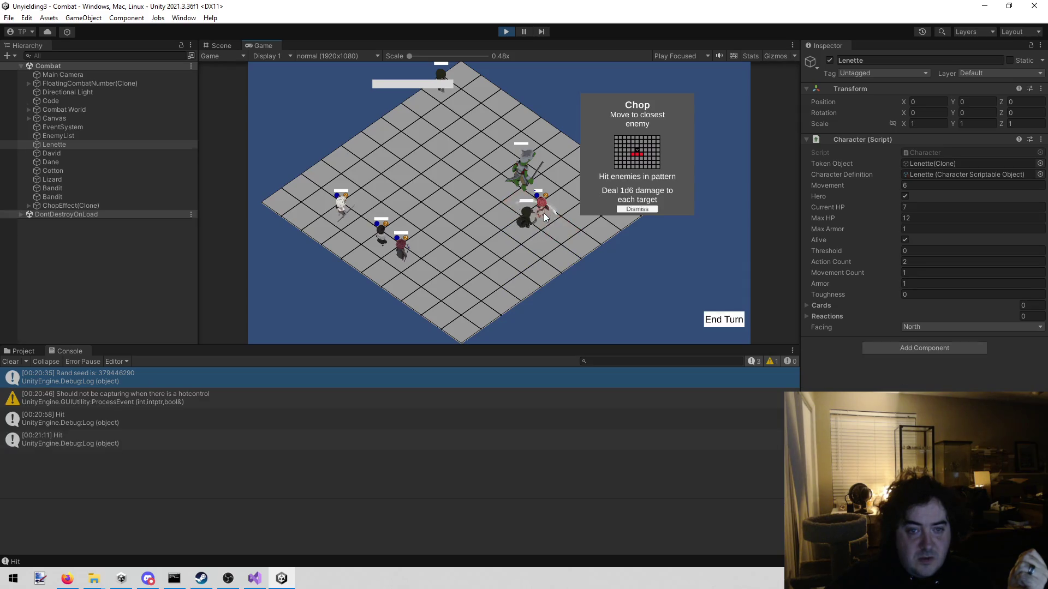
click(535, 210)
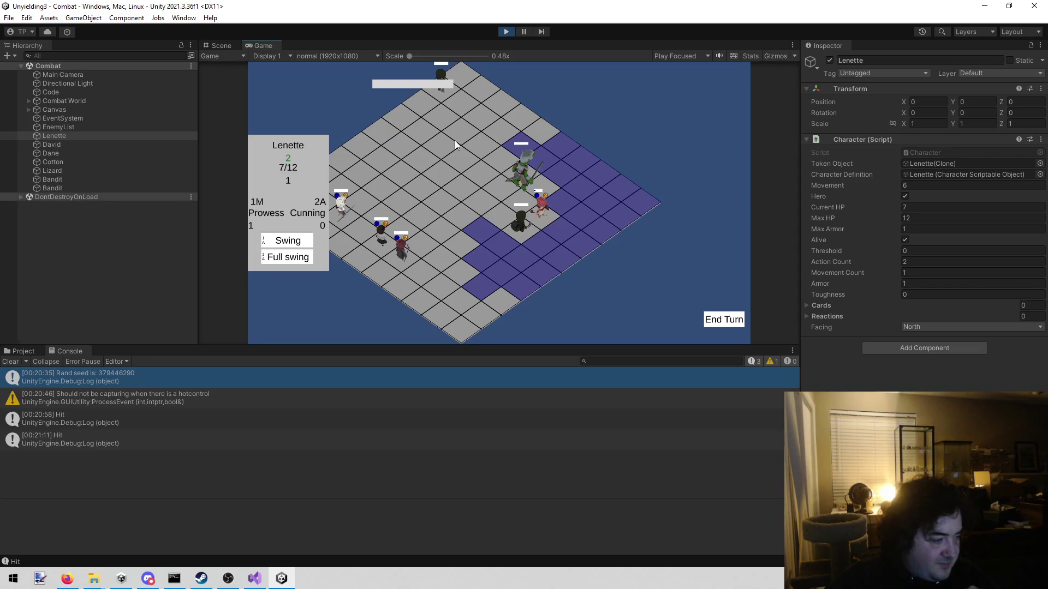
click(501, 34)
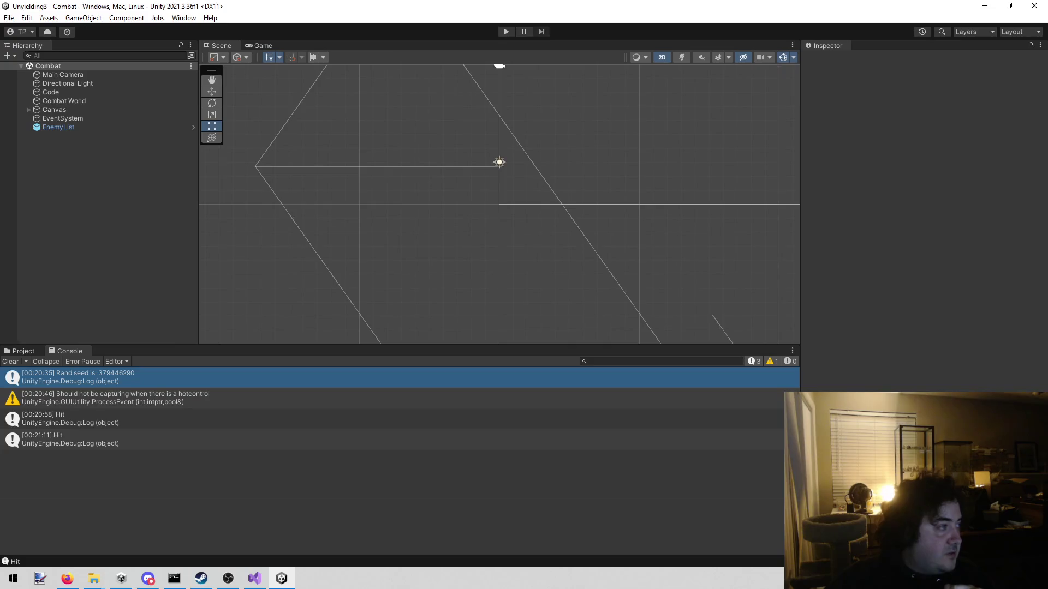
Step: Switch to Firefox's image search, then back to Unity's Combat scene
key(alt+Tab)
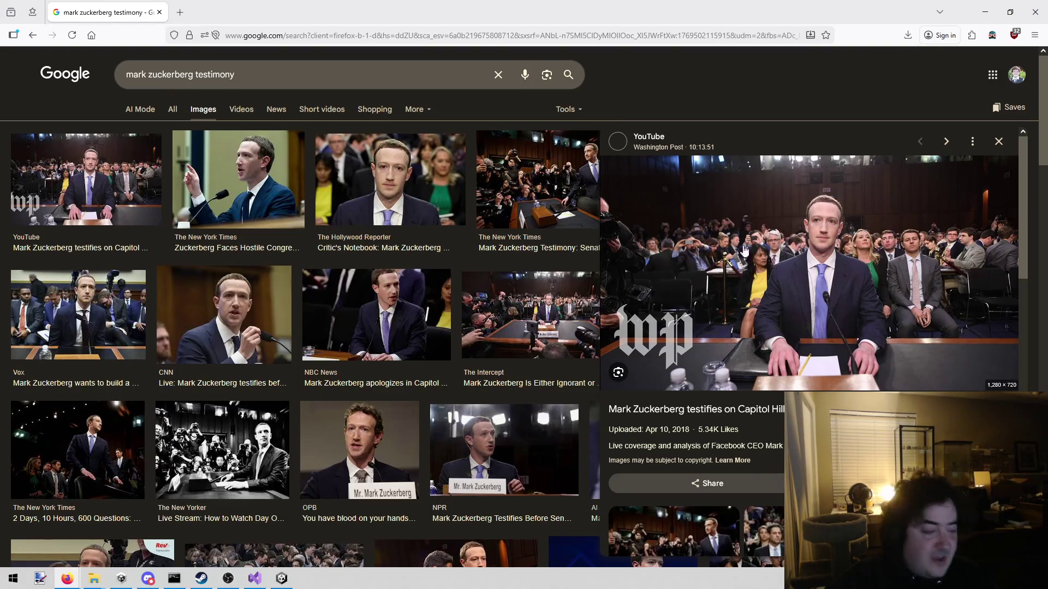
key(alt+Tab)
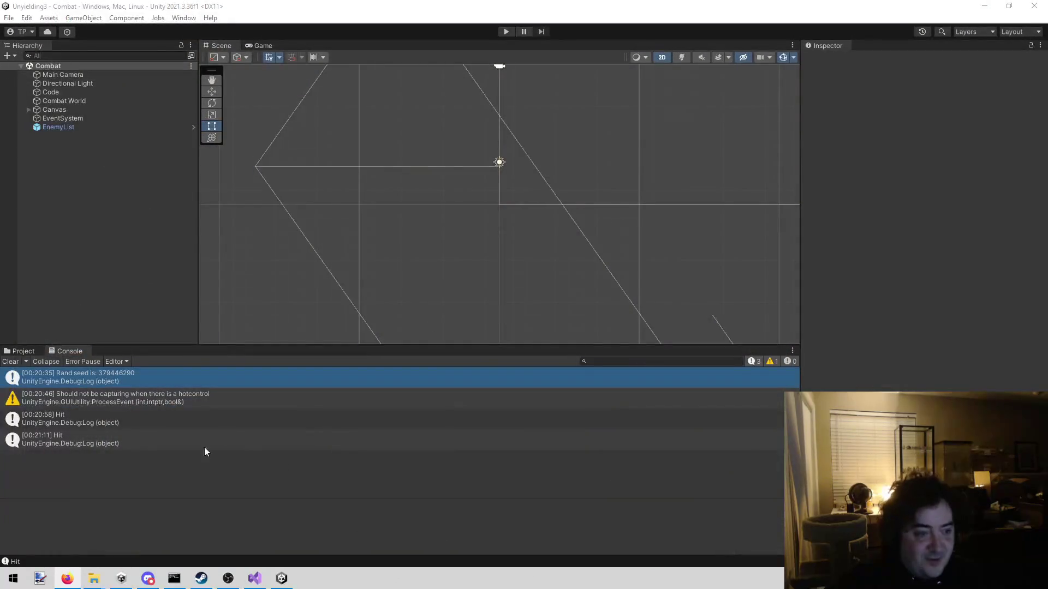
Step: Clear Unity's Console and bring todo.txt in Visual Studio to the front
click(12, 363)
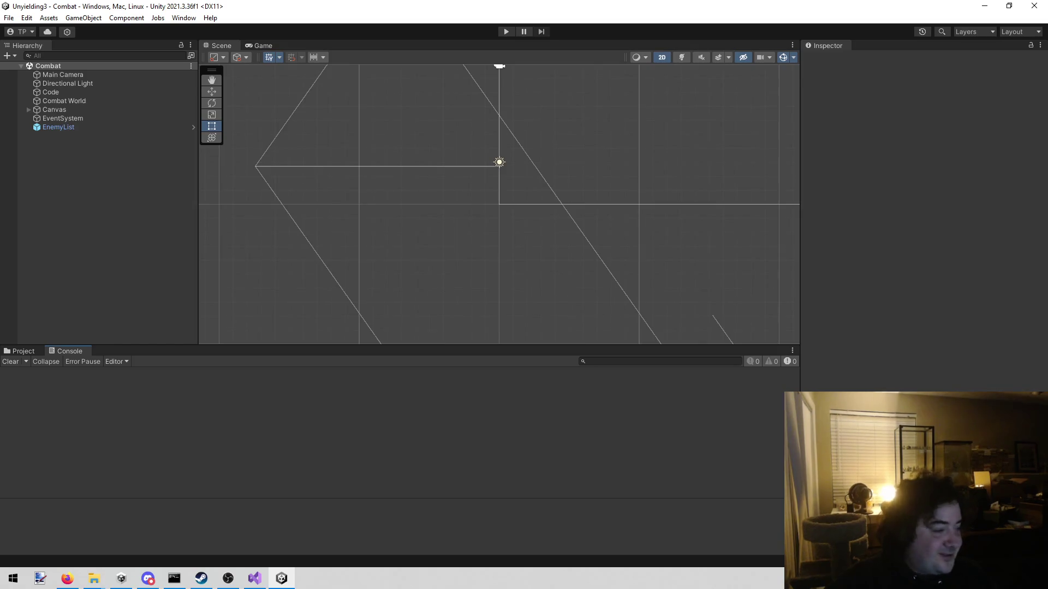
click(260, 578)
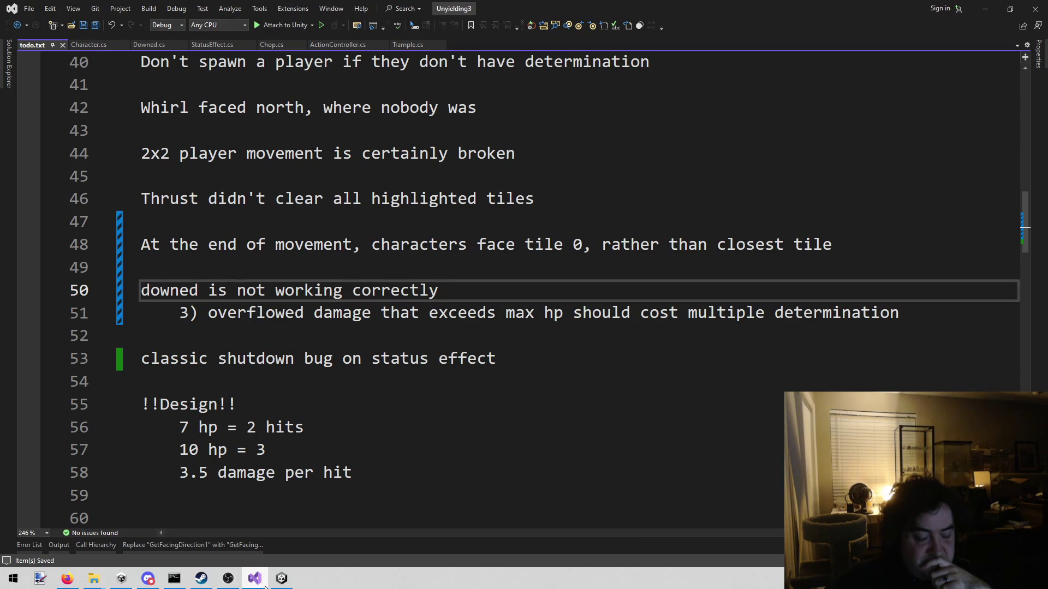
Step: Return to Unity and browse the Project's Heroes and Character folders
mouse_move(260, 580)
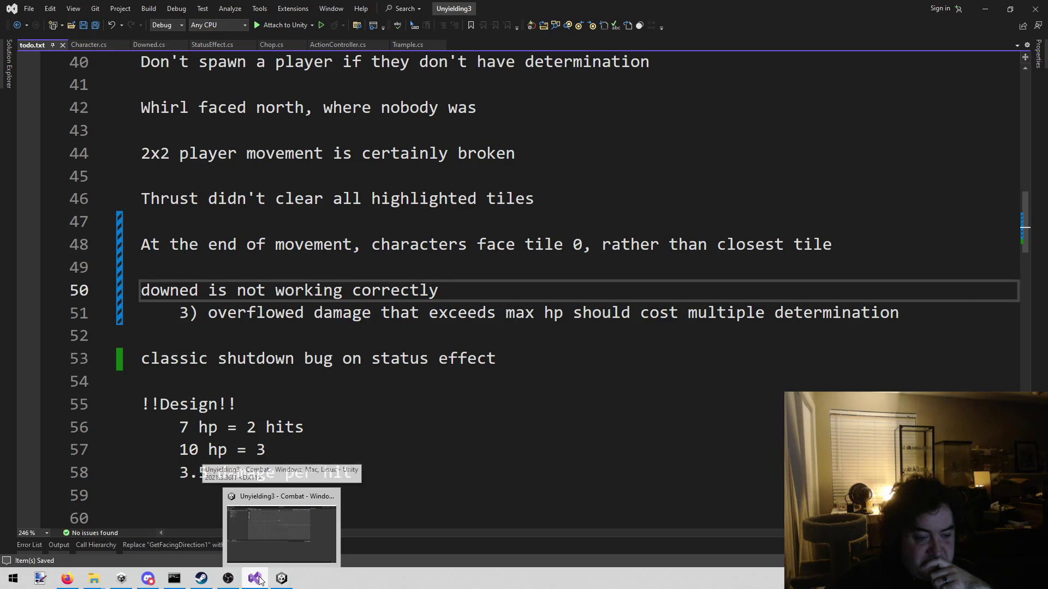
click(281, 579)
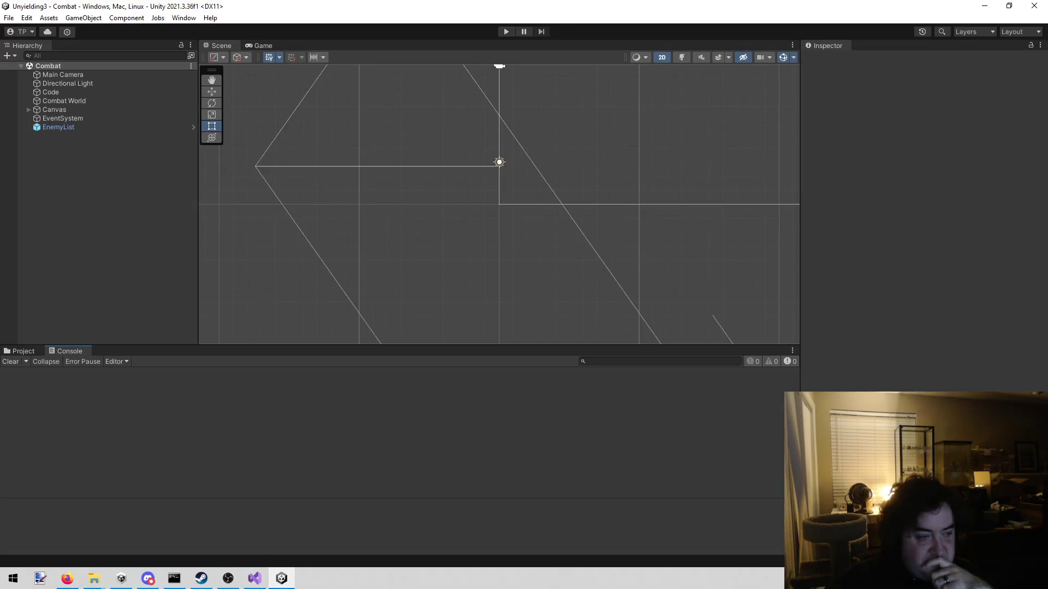
click(27, 350)
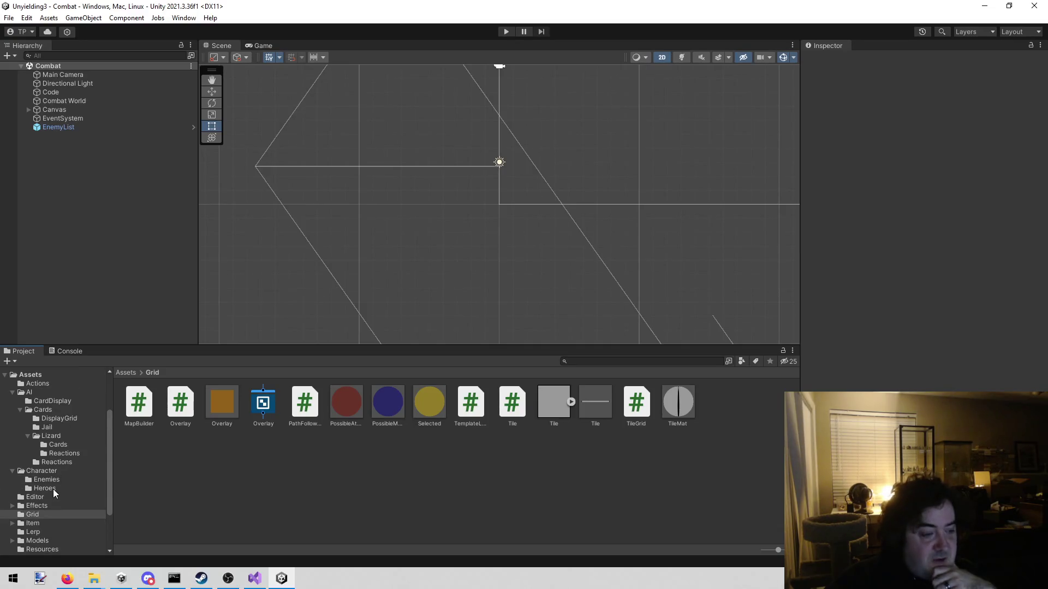
click(53, 488)
click(62, 470)
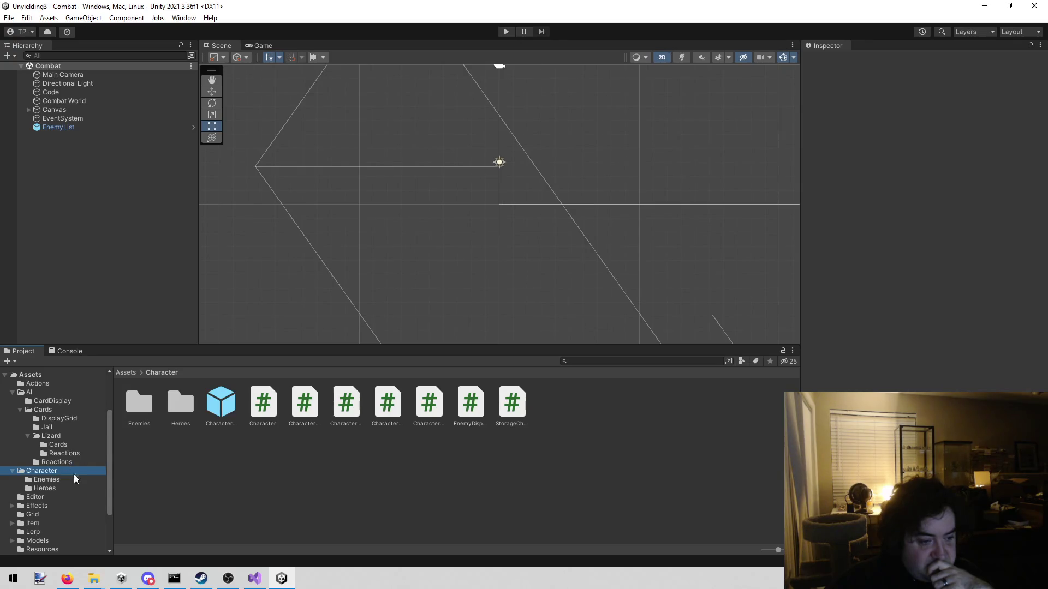
Step: Set the Code object's Map Builder Start Level to -1, save the scene, and select Enemies > BigTestEnemy
click(64, 91)
click(911, 337)
text(-1)
key(ctrl+s)
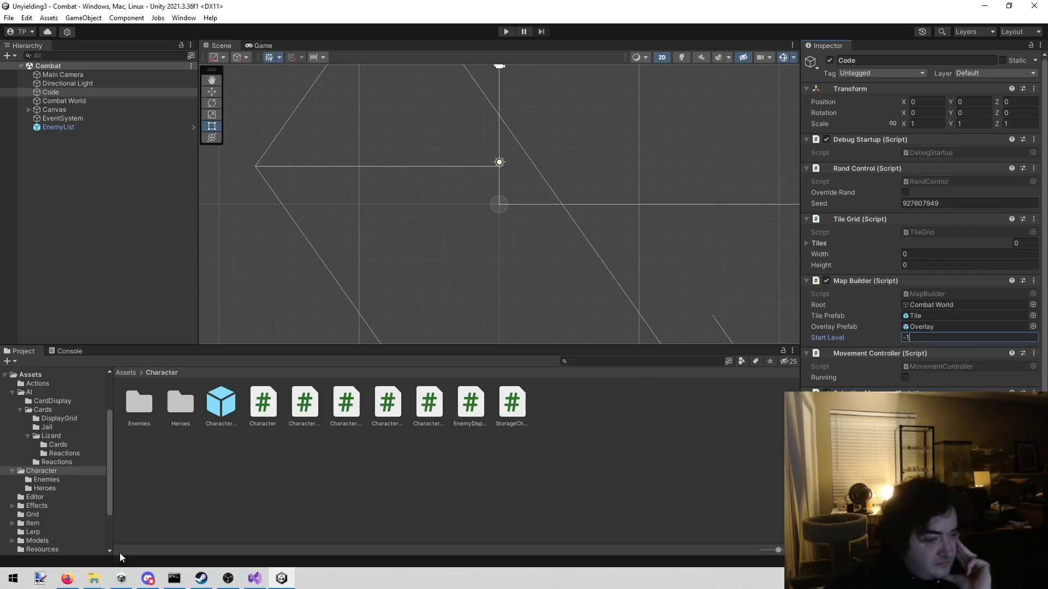
click(61, 478)
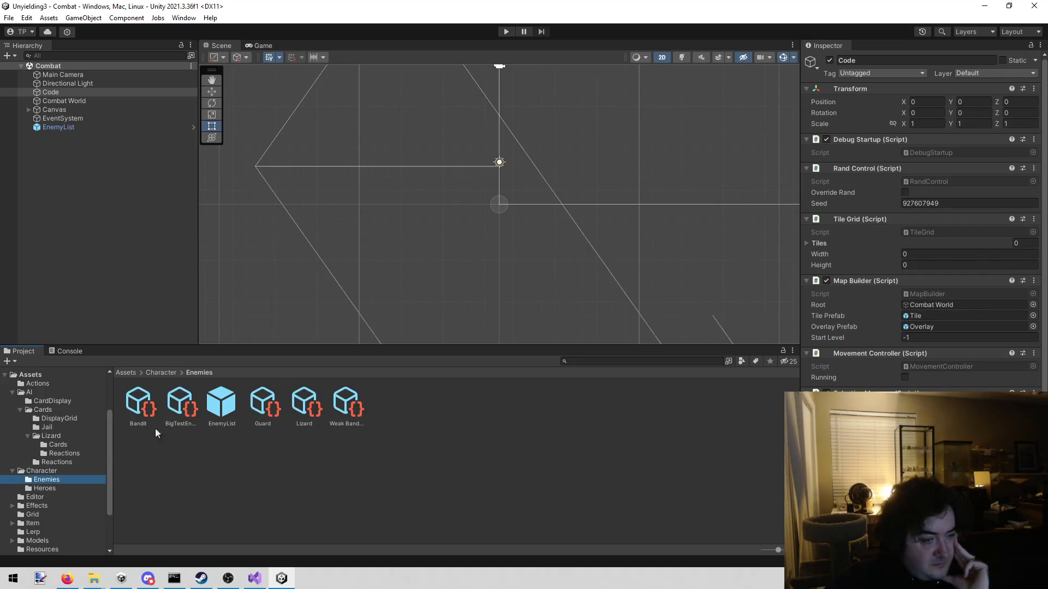
click(178, 407)
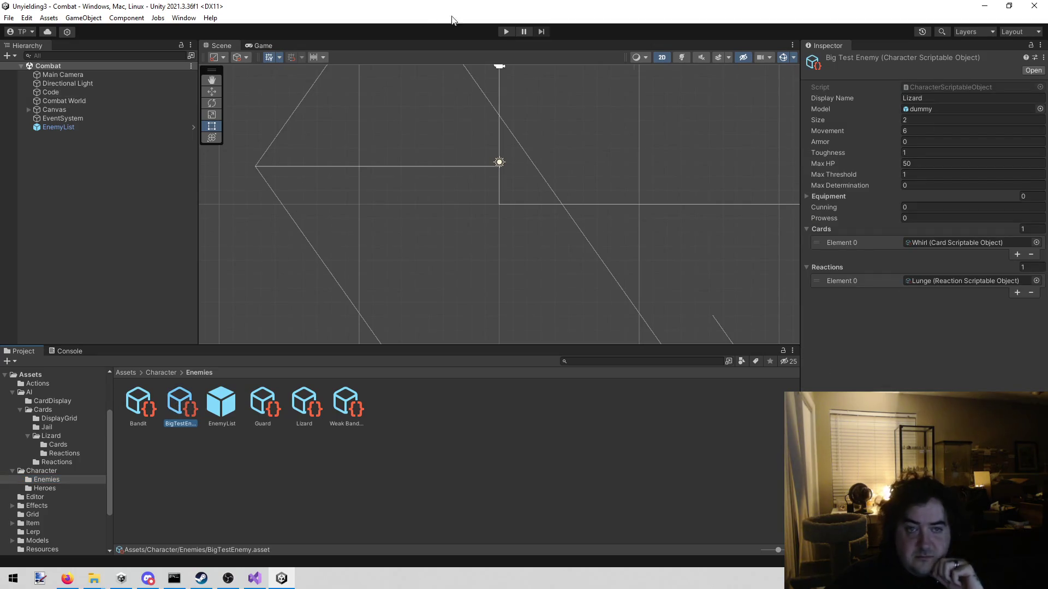
click(505, 32)
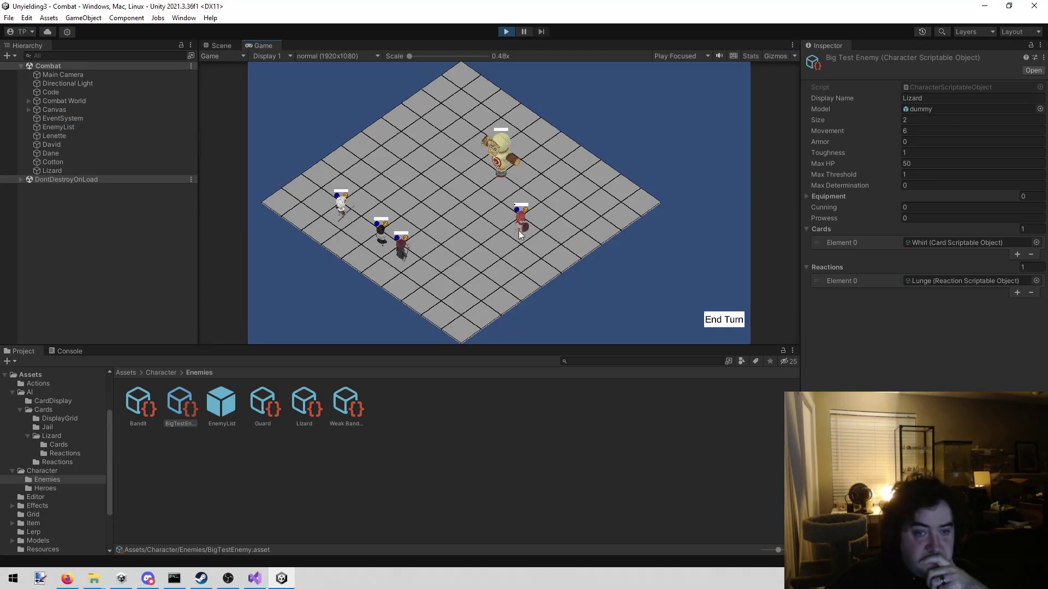
click(525, 227)
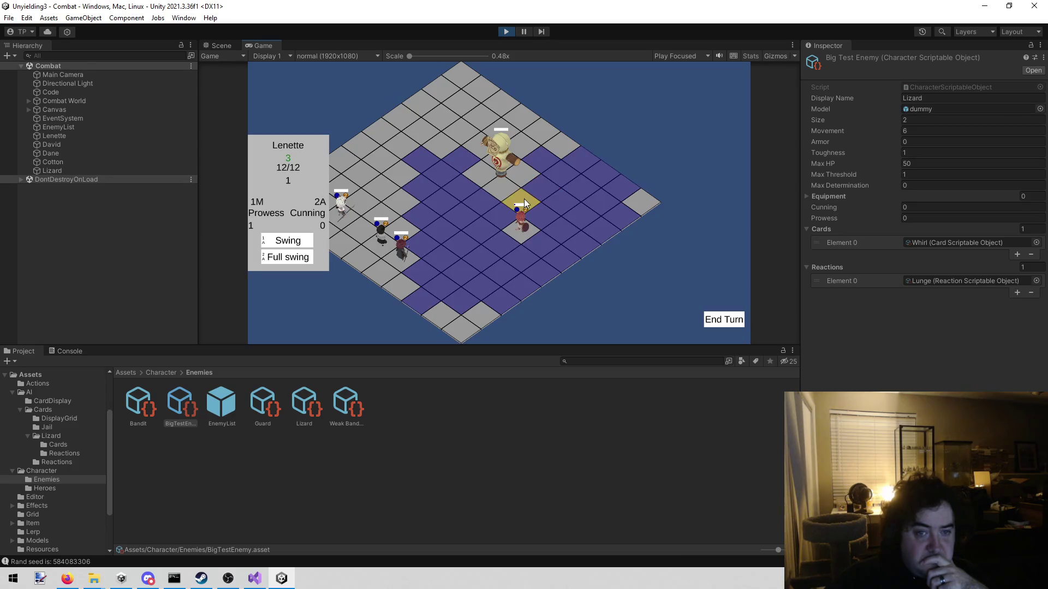
click(523, 200)
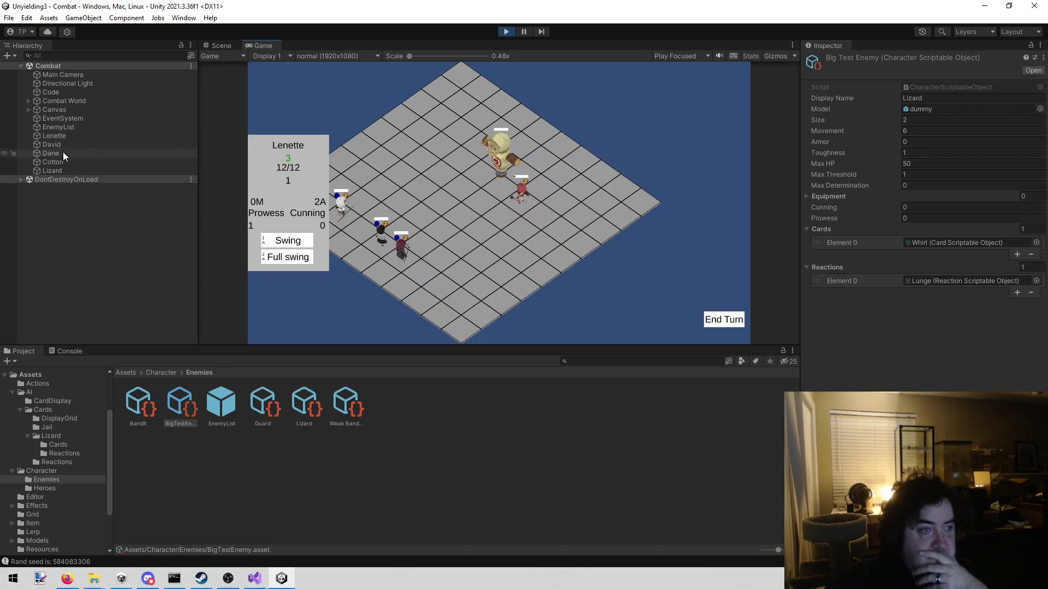
click(77, 137)
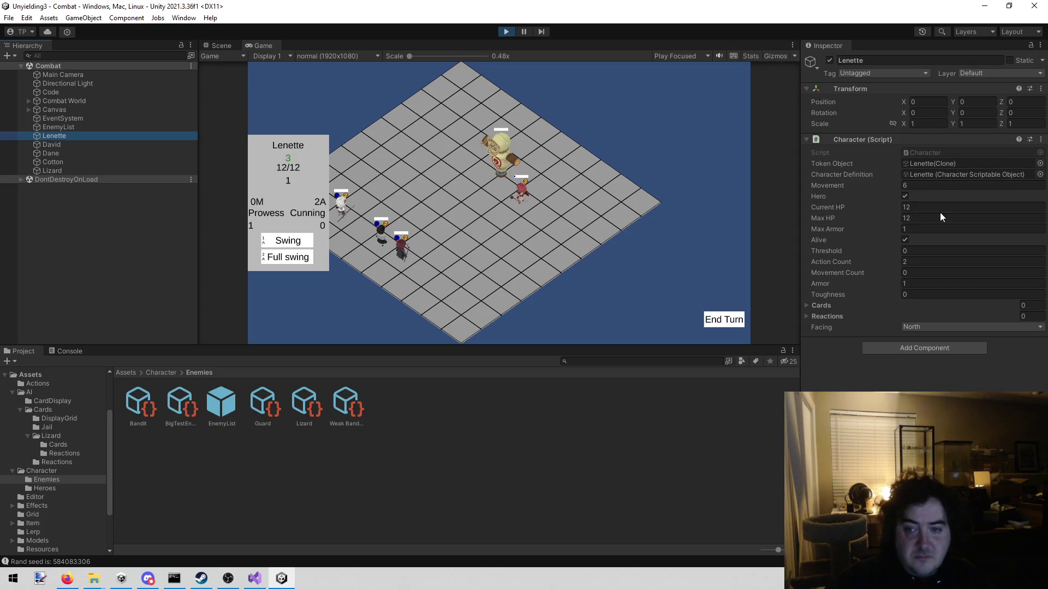
click(920, 205)
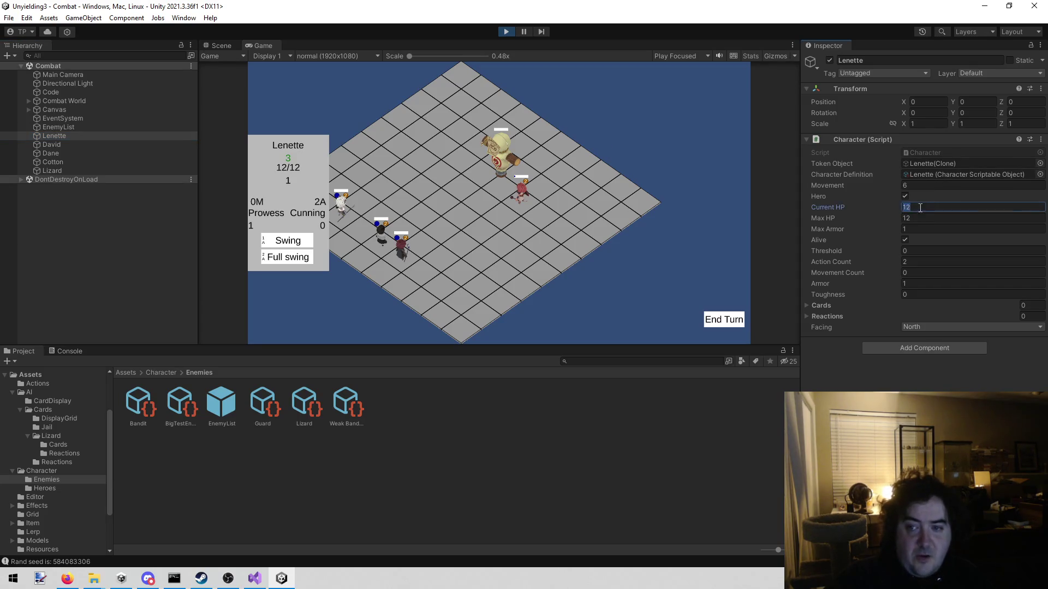
text(1)
click(704, 507)
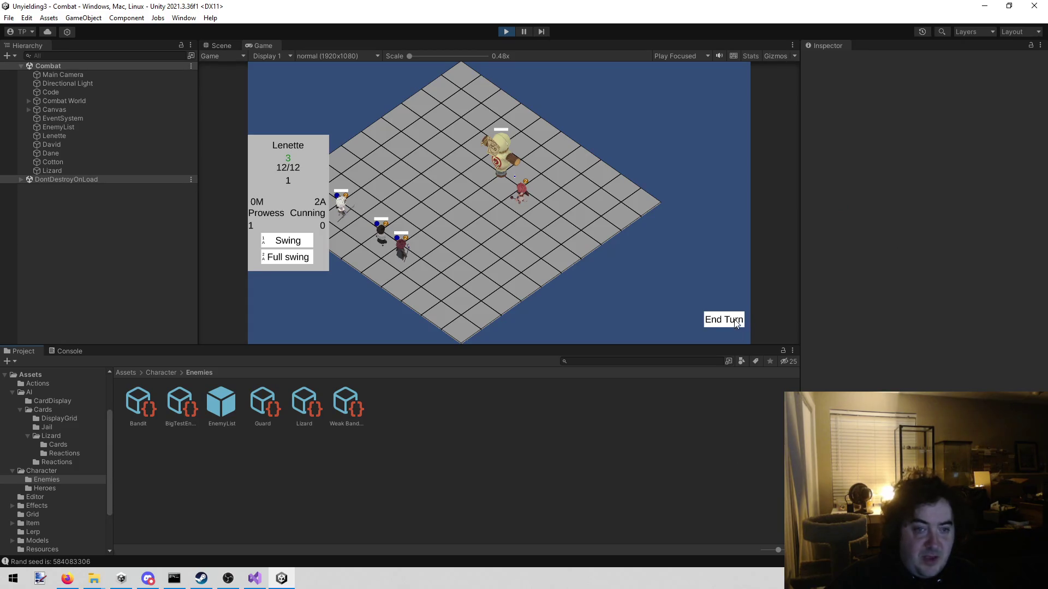
click(730, 321)
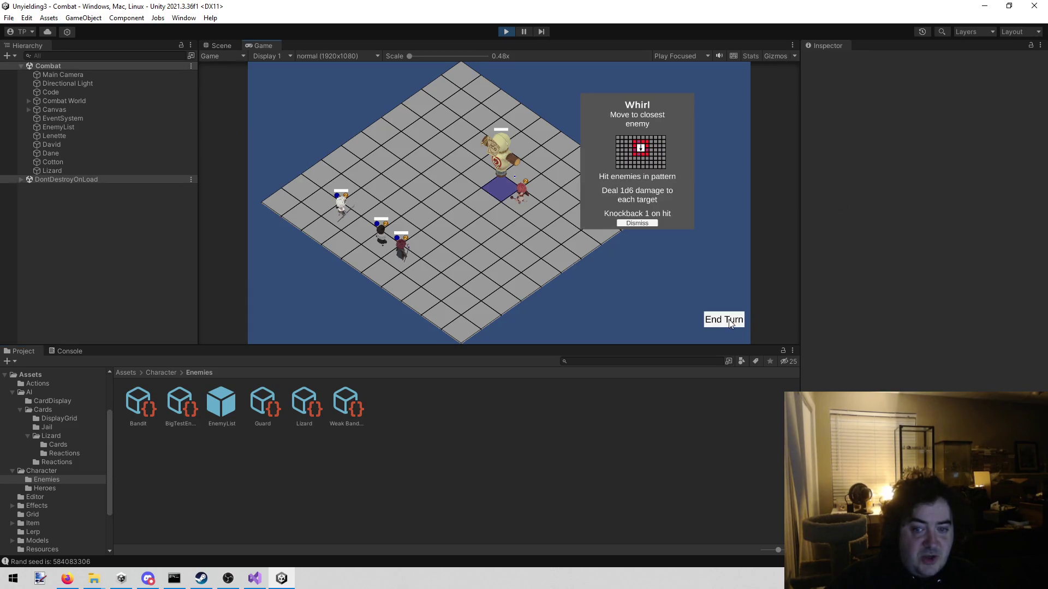
click(627, 220)
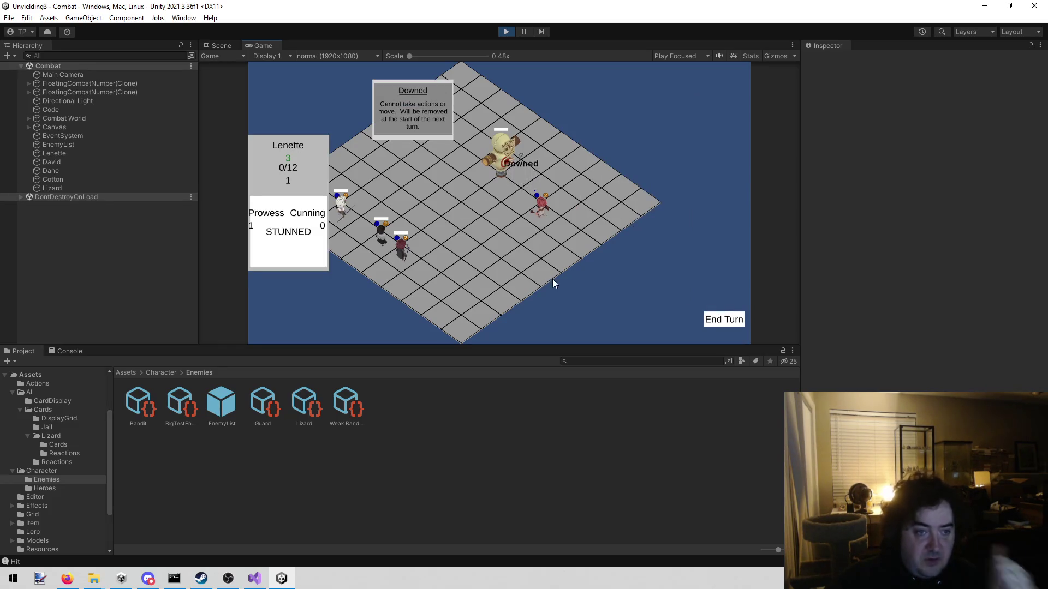
click(723, 324)
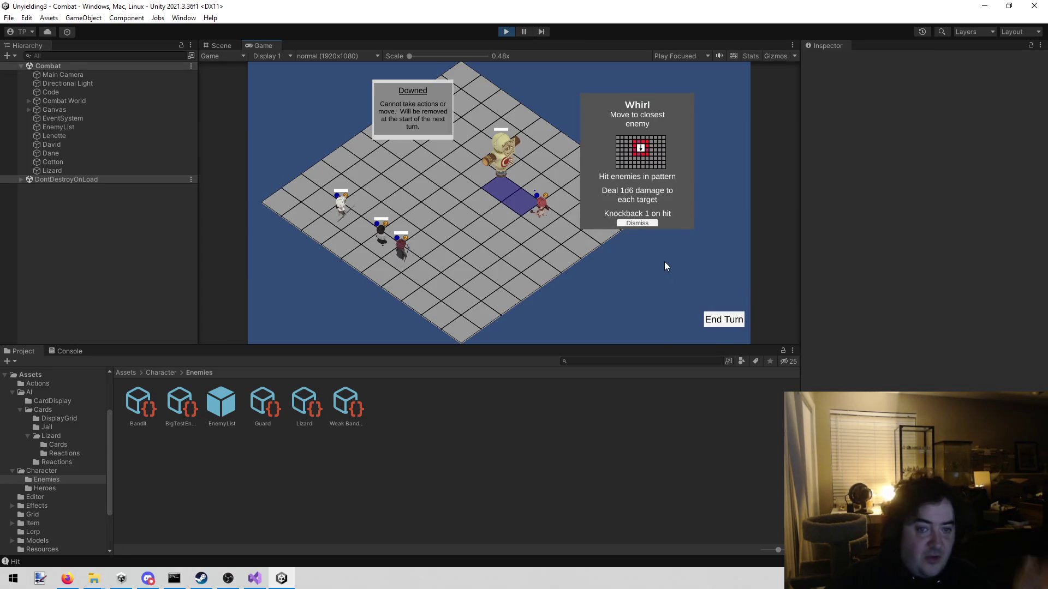
click(635, 225)
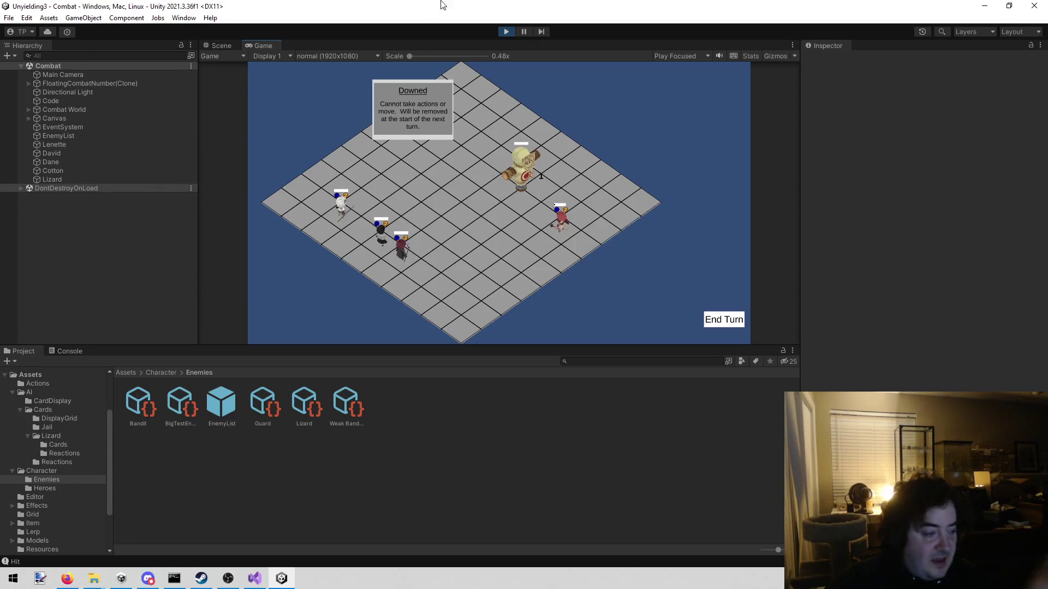
click(505, 31)
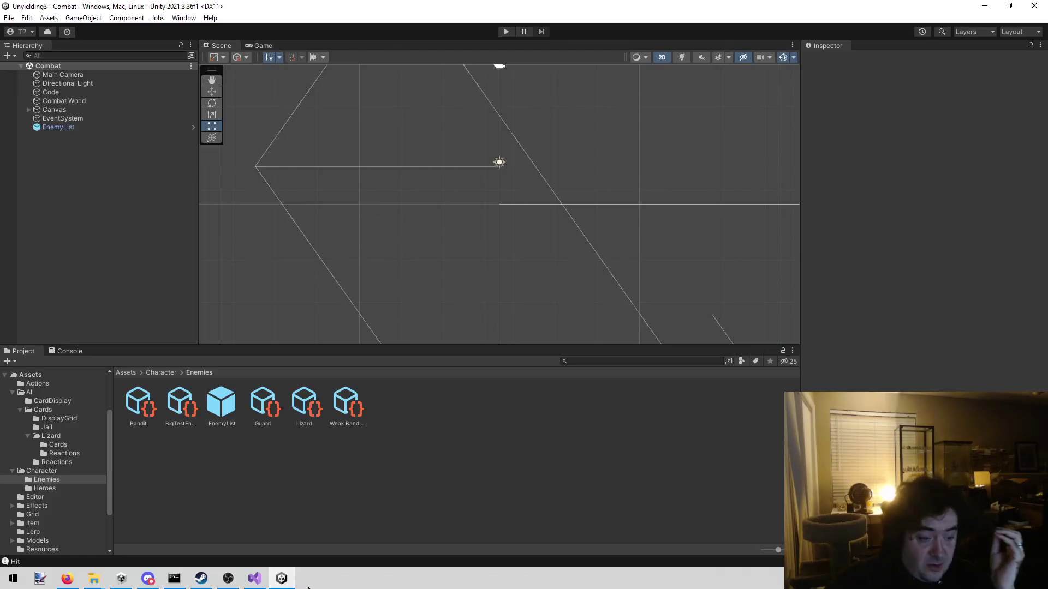
Step: From todo.txt line 45, filter Open File in Solution by 'ai' to list the three AI scripts
click(255, 577)
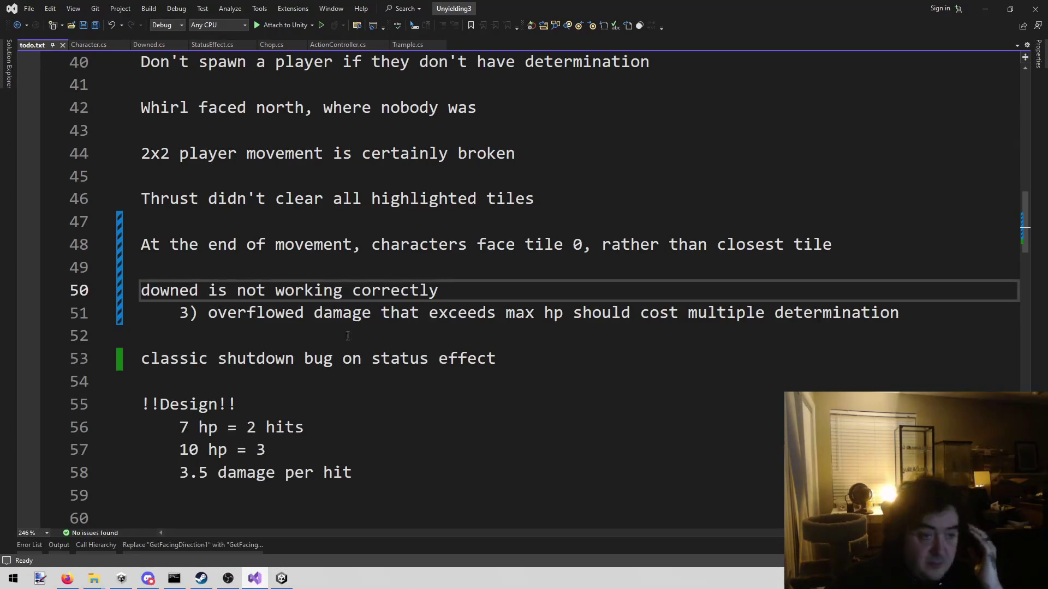
click(388, 168)
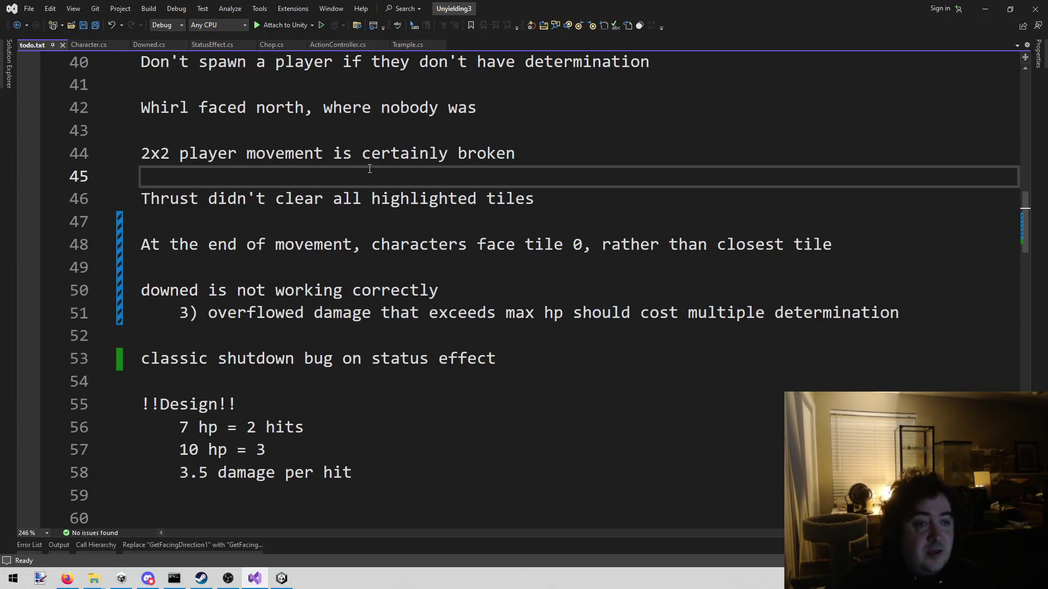
key(shift+alt+o)
text(ai)
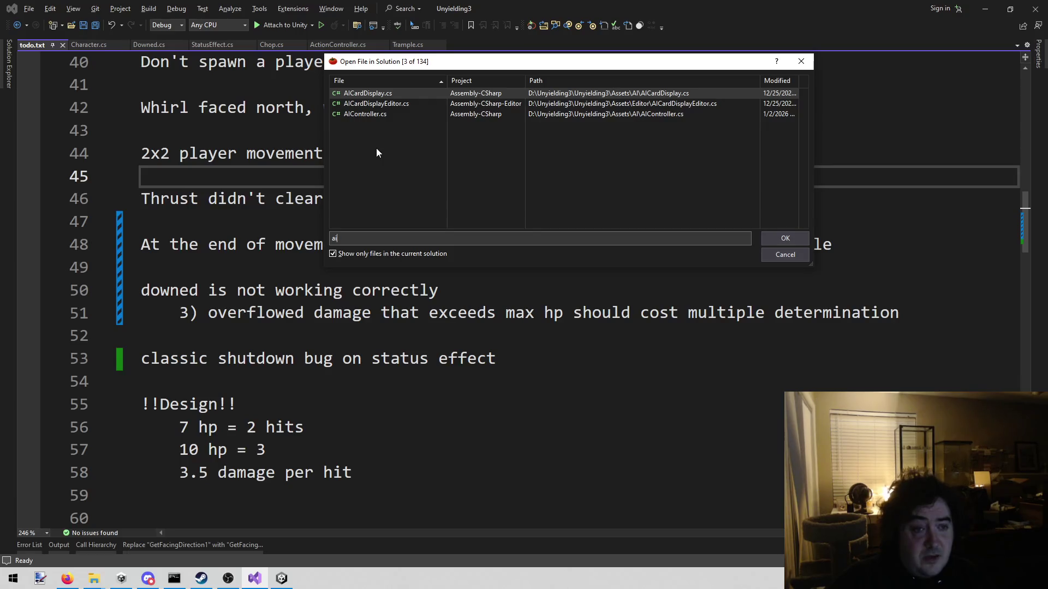
Step: Dismiss the 'ai' file search and open Whirl.cs instead
key(Escape)
key(shift+alt+o)
text(whirl)
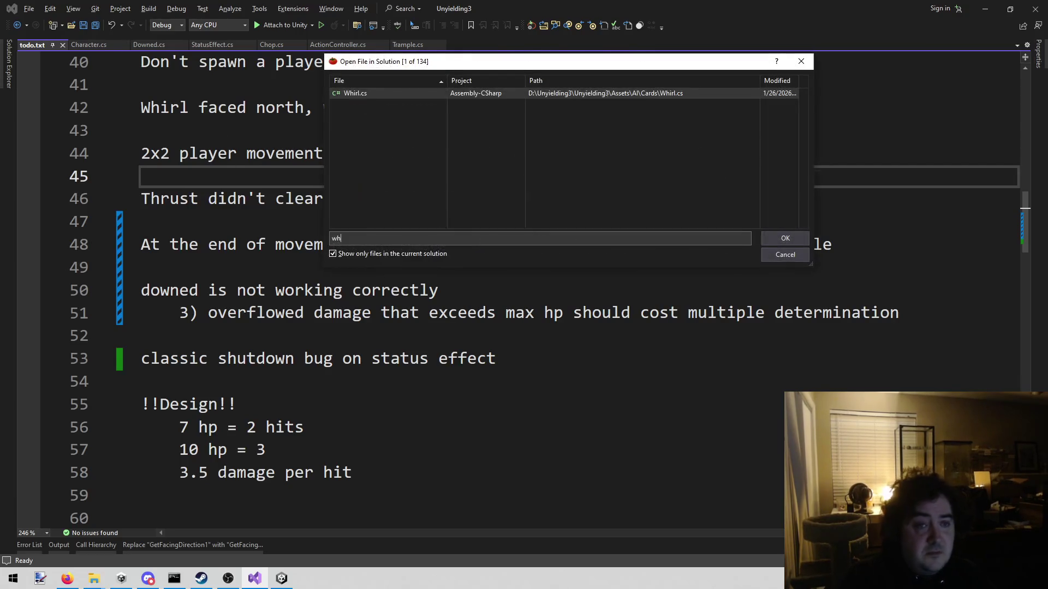
key(Return)
scroll(232, 141, down, 2)
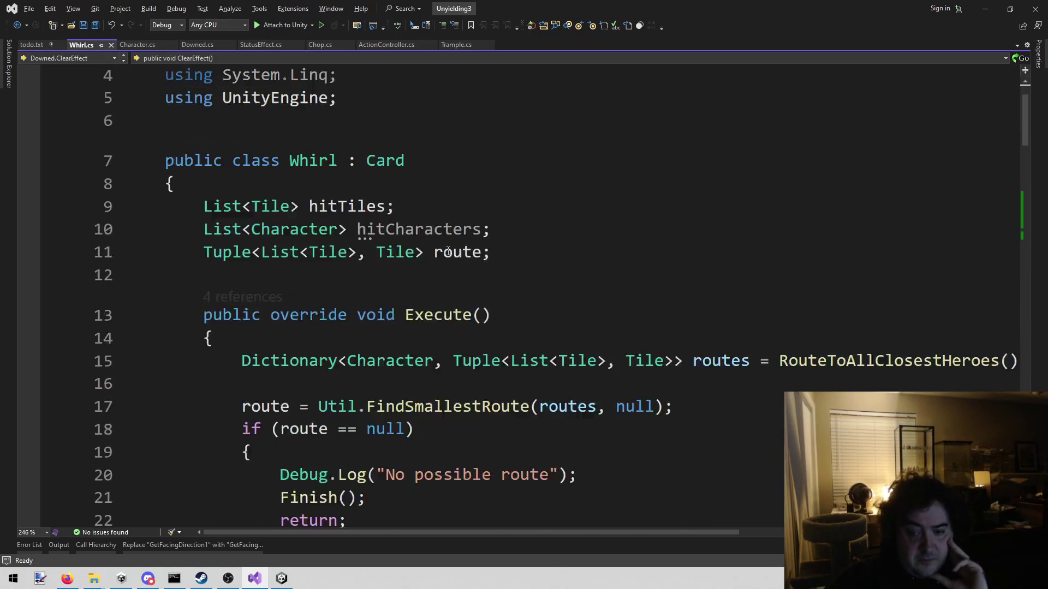
drag(439, 533, 542, 519)
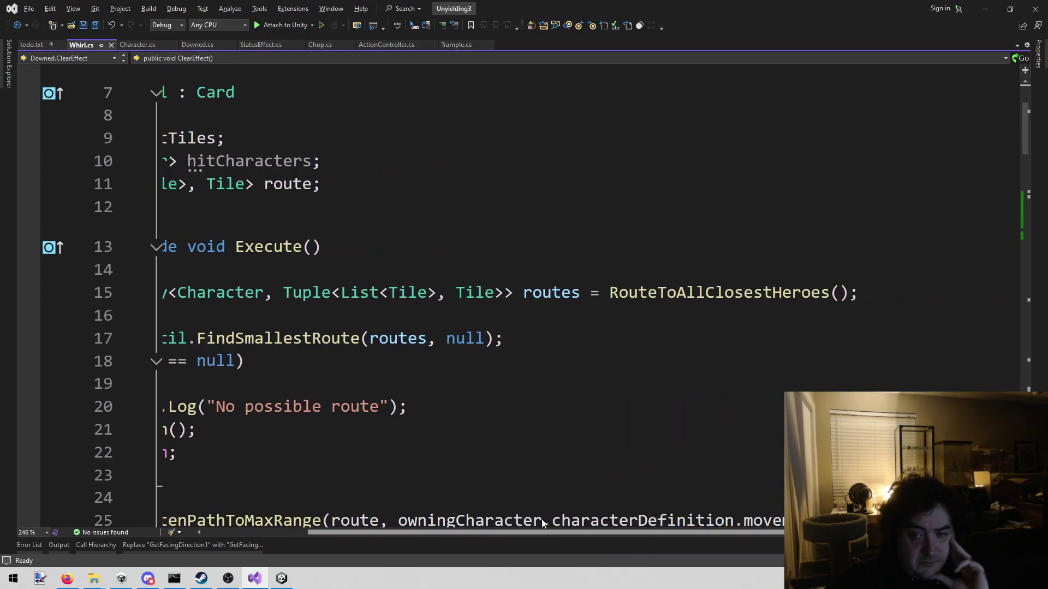
Step: Go to RouteToAllClosestHeroes' definition in Card.cs and start a solution-wide Find in Files search
right_click(683, 295)
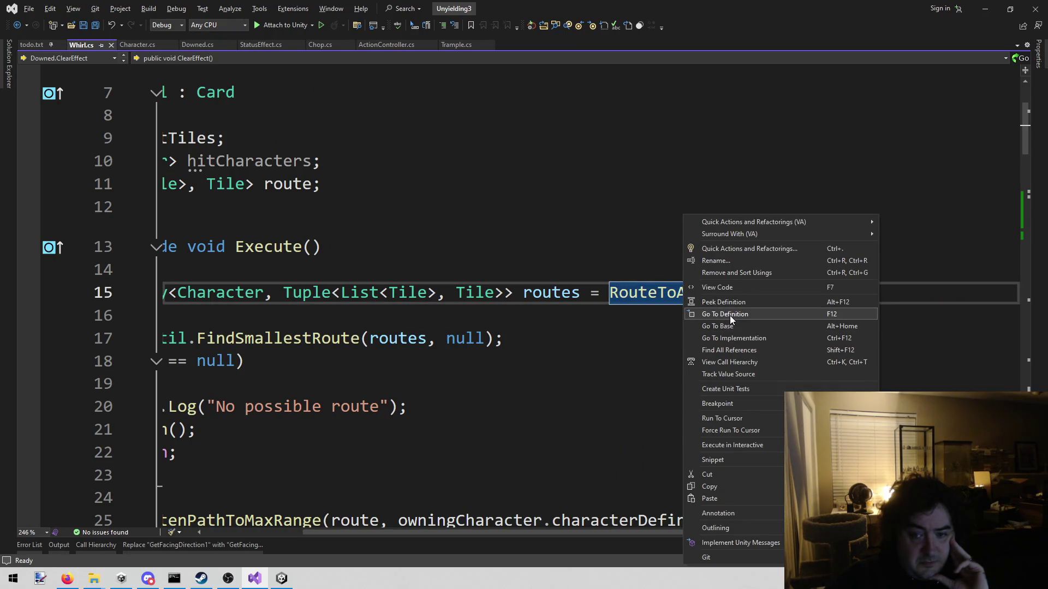
click(729, 315)
scroll(550, 424, down, 4)
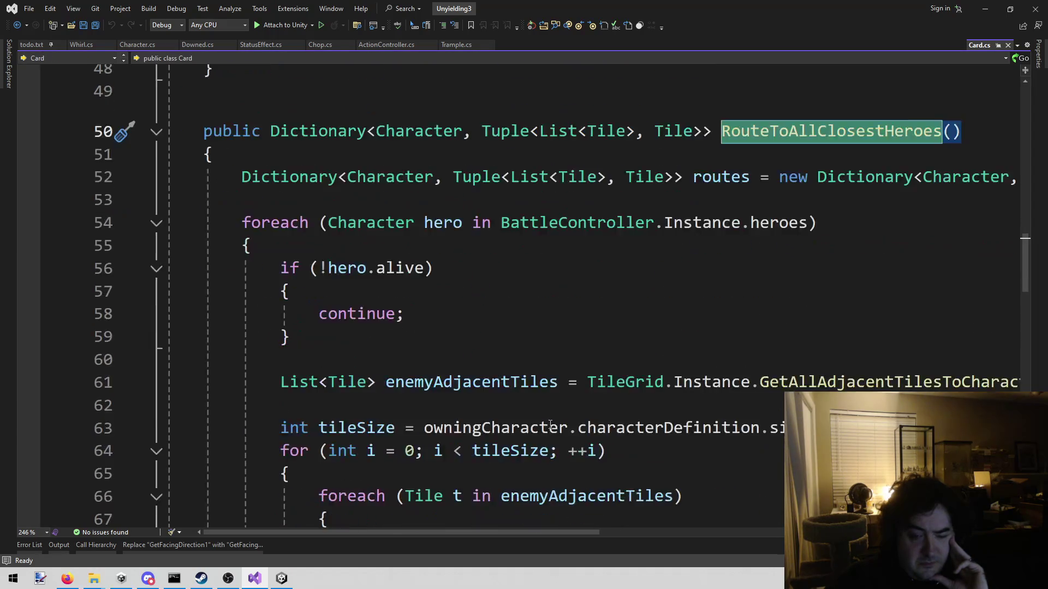
scroll(535, 419, up, 2)
scroll(535, 419, up, 1)
click(571, 323)
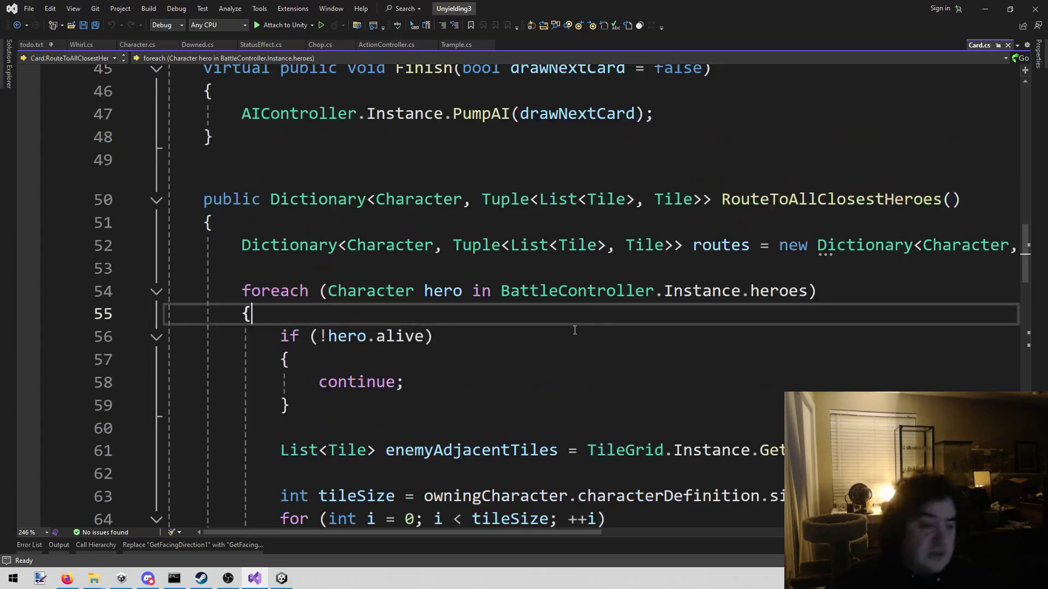
key(ctrl+shift+f)
Step: Find all 24 occurrences of 'downed' in the solution, review them, then close the results
text(down)
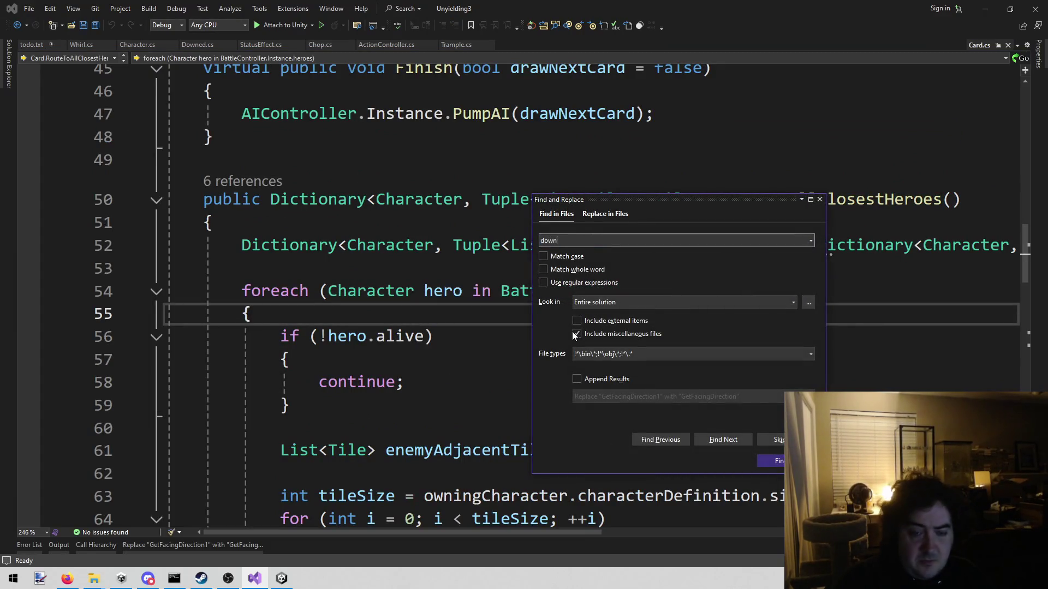
text(ed)
key(Return)
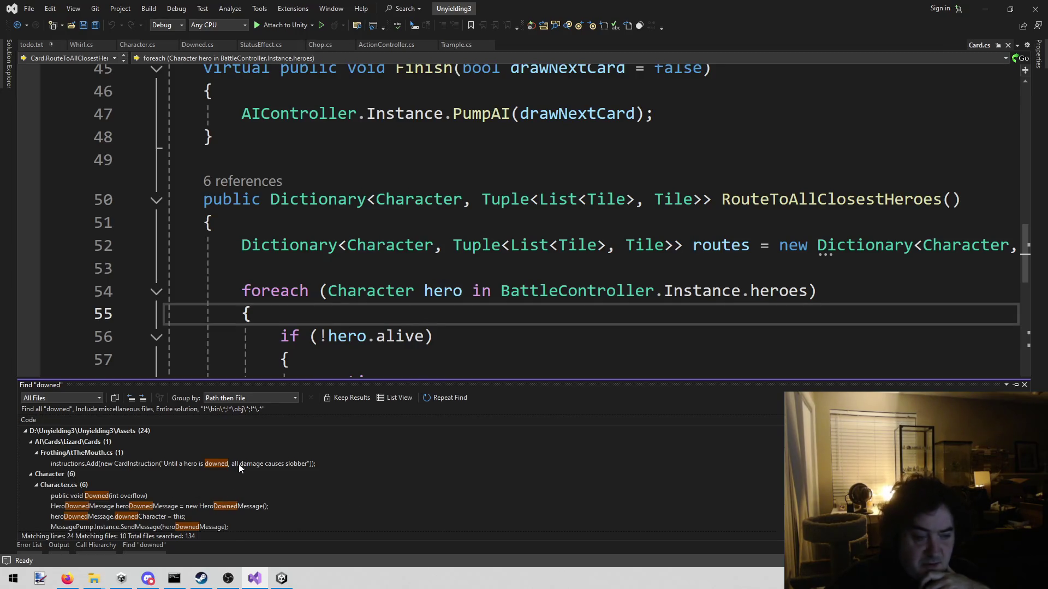
scroll(239, 491, down, 2)
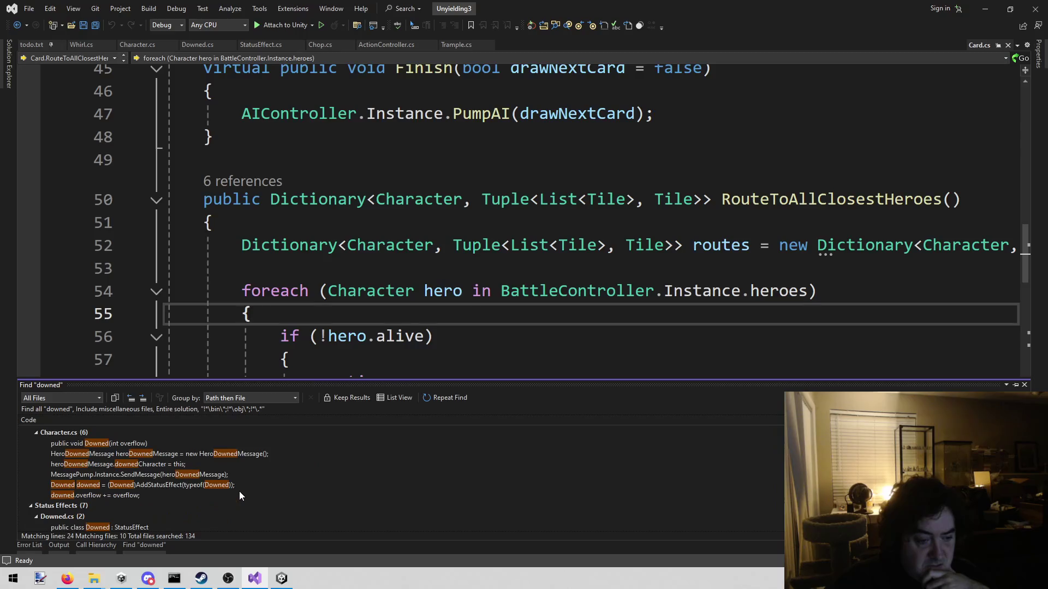
scroll(239, 491, down, 3)
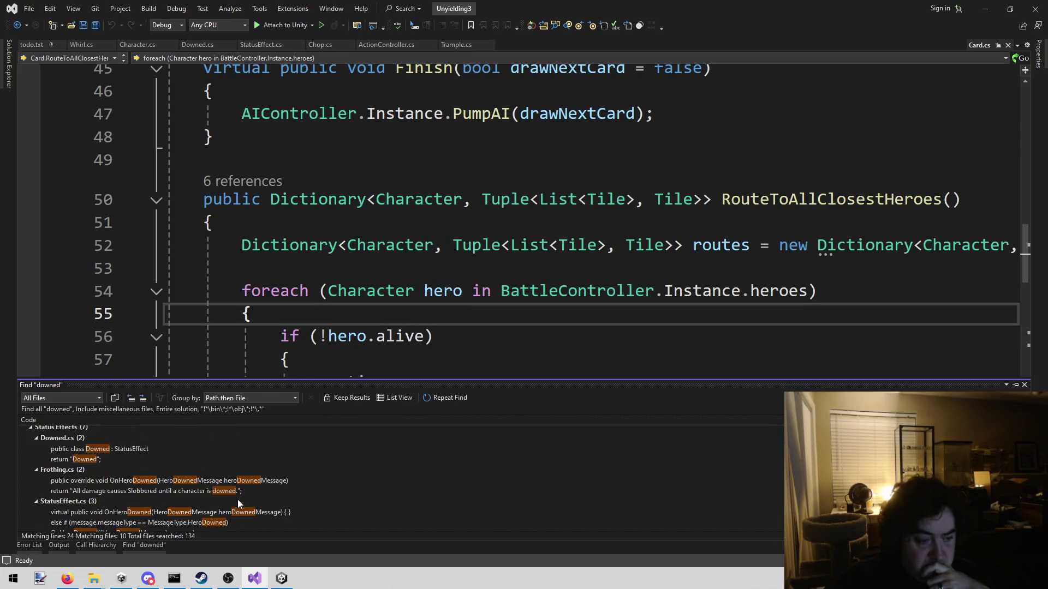
scroll(238, 499, down, 4)
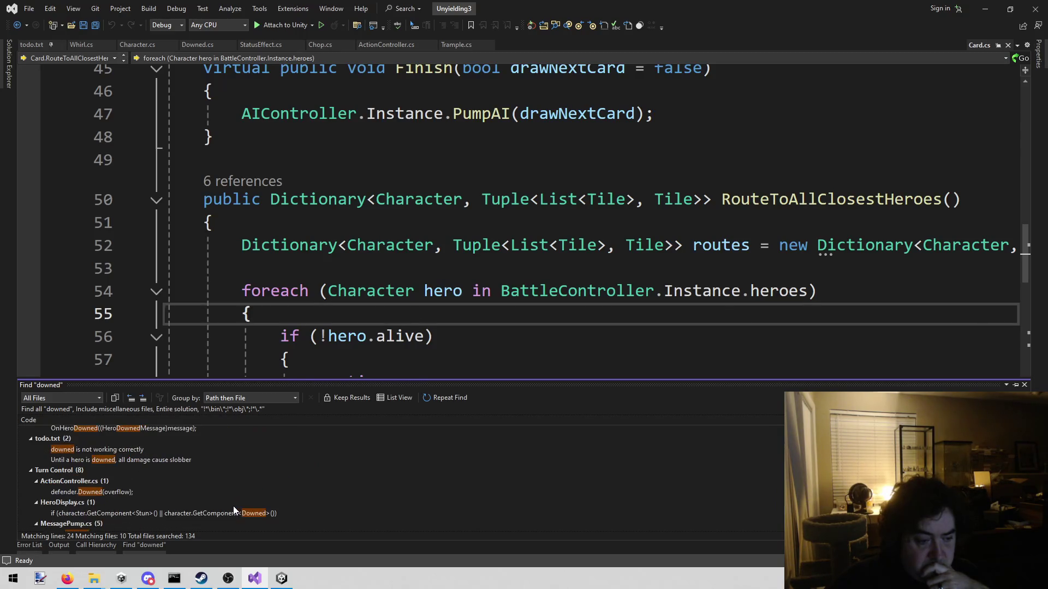
scroll(233, 510, down, 2)
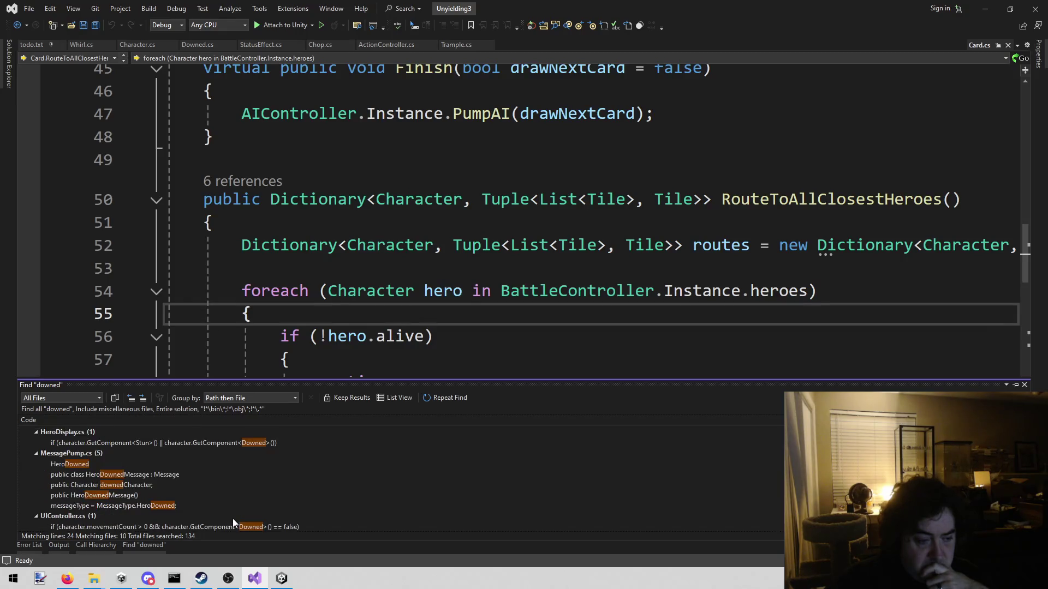
scroll(233, 522, up, 5)
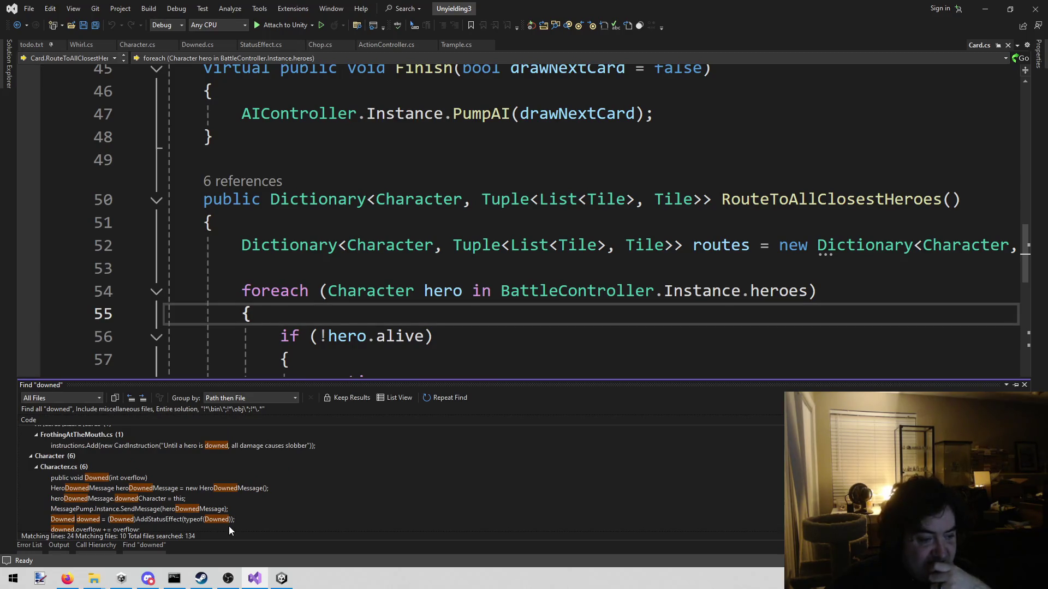
scroll(228, 526, up, 1)
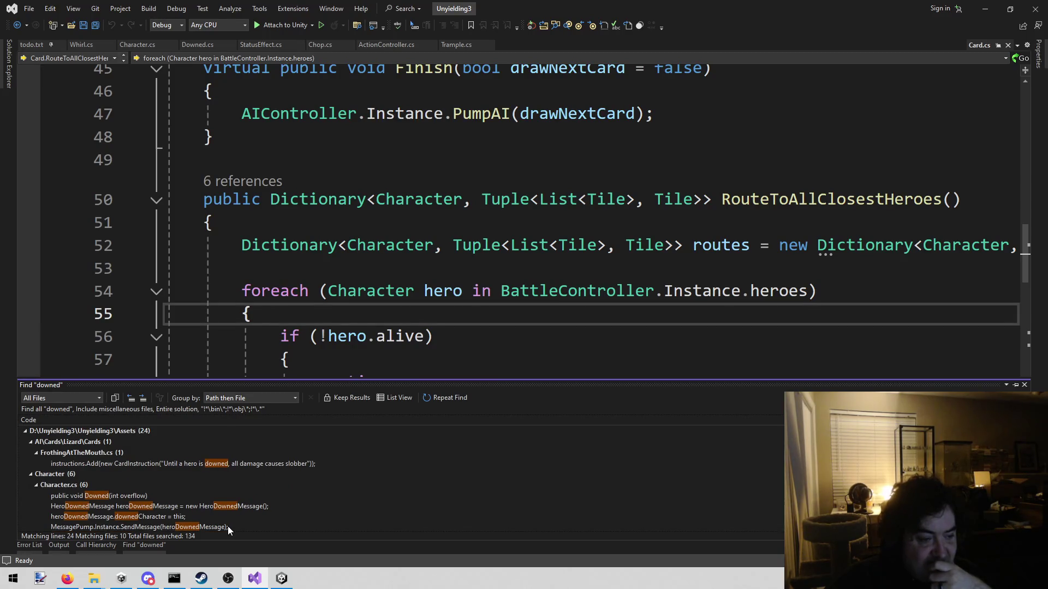
scroll(228, 526, down, 3)
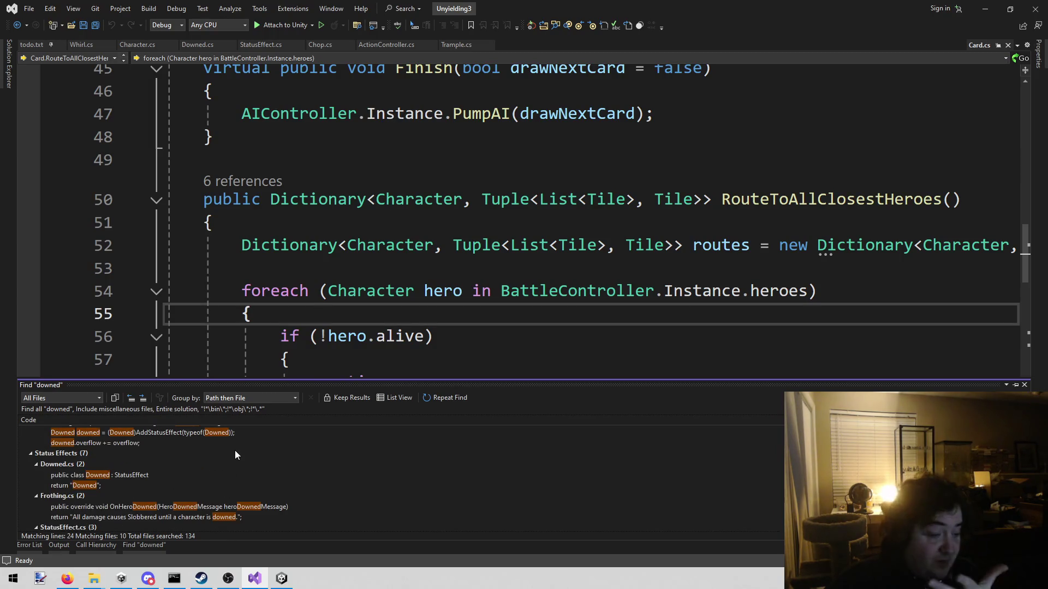
scroll(227, 467, down, 1)
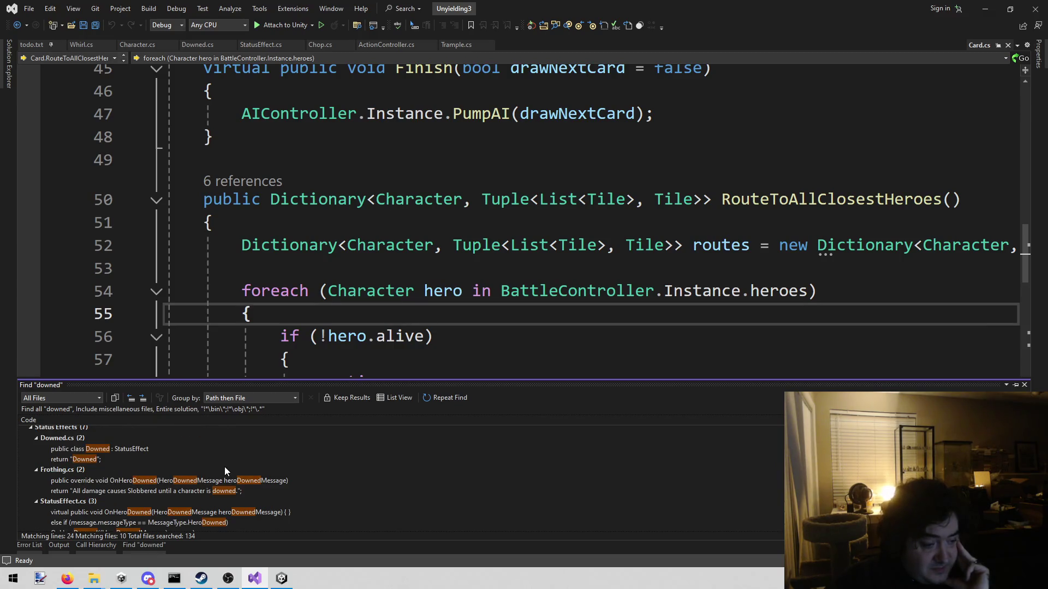
scroll(224, 467, down, 4)
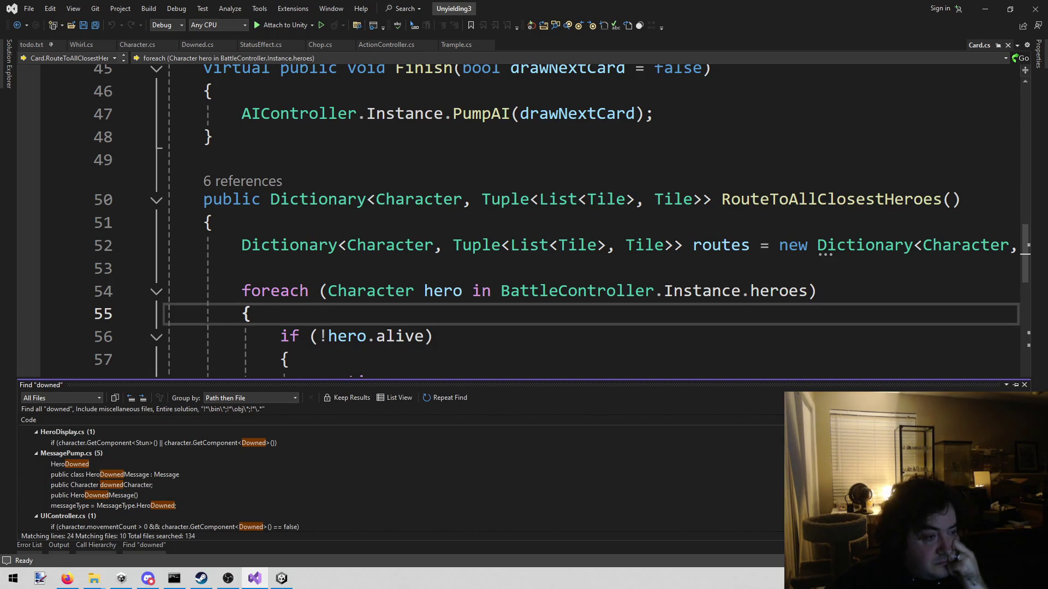
click(67, 578)
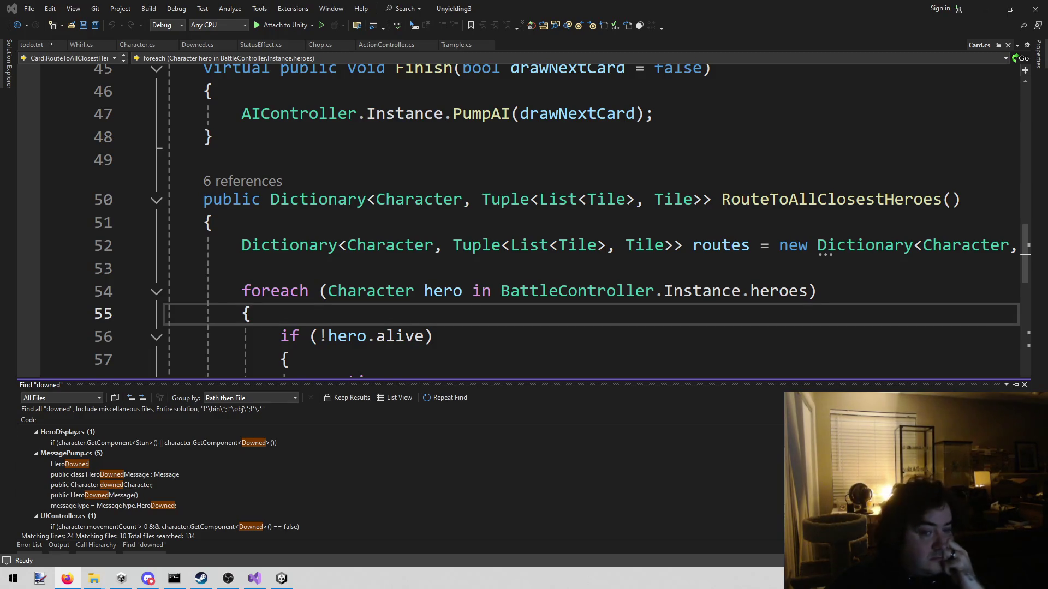
click(252, 199)
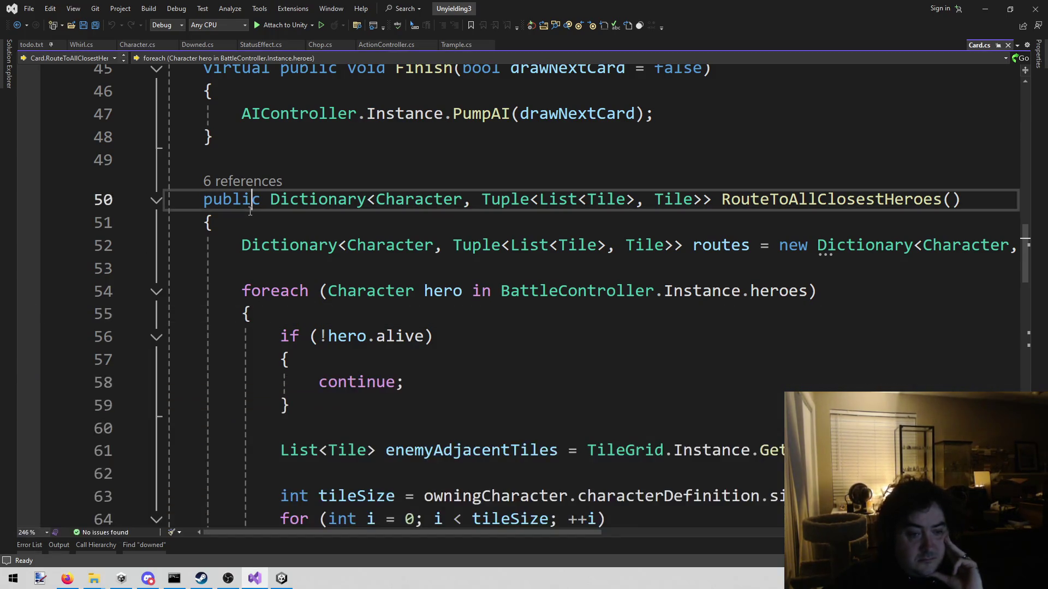
Step: Below the alive check, add 'if (hero.gameObject.GetComponent<Downed>() != null)'
scroll(374, 439, down, 6)
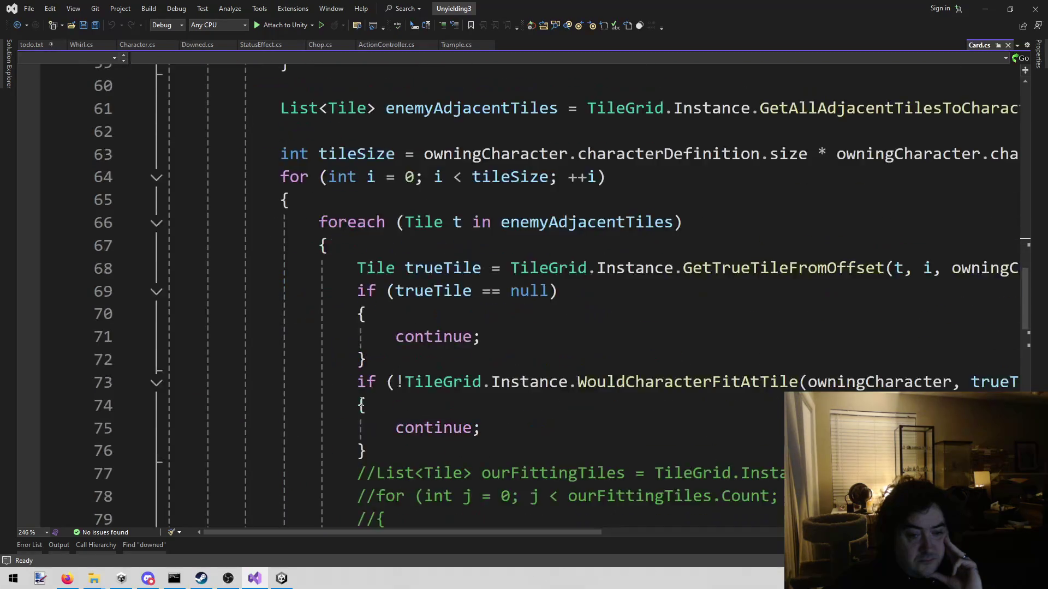
scroll(350, 401, up, 6)
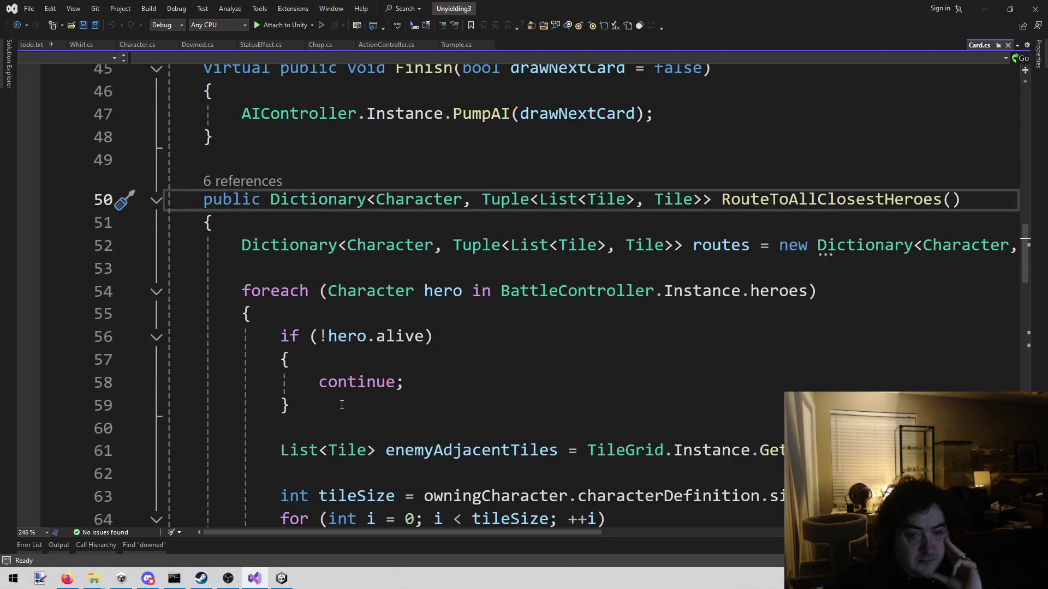
click(334, 405)
click(315, 426)
click(315, 412)
scroll(315, 412, up, 1)
scroll(315, 411, down, 3)
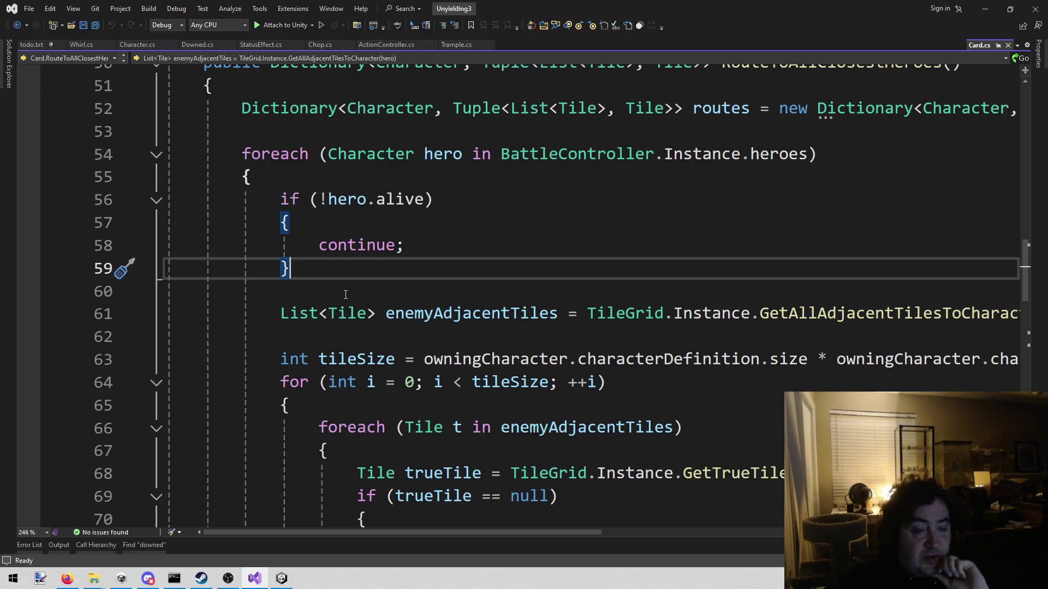
click(345, 293)
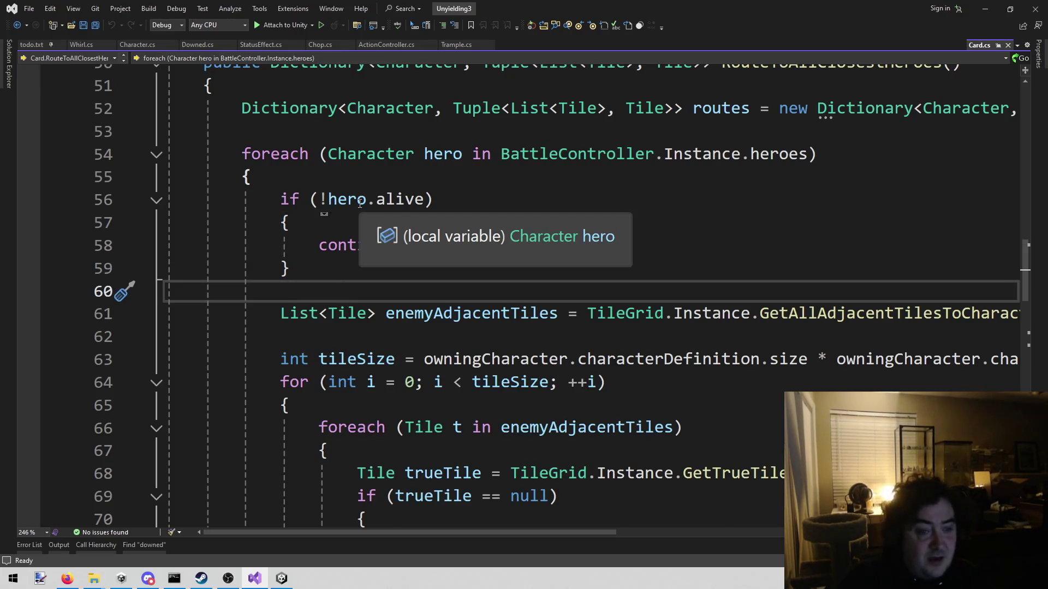
key(Return)
text(if ())
key(BackSpace)
key(BackSpace)
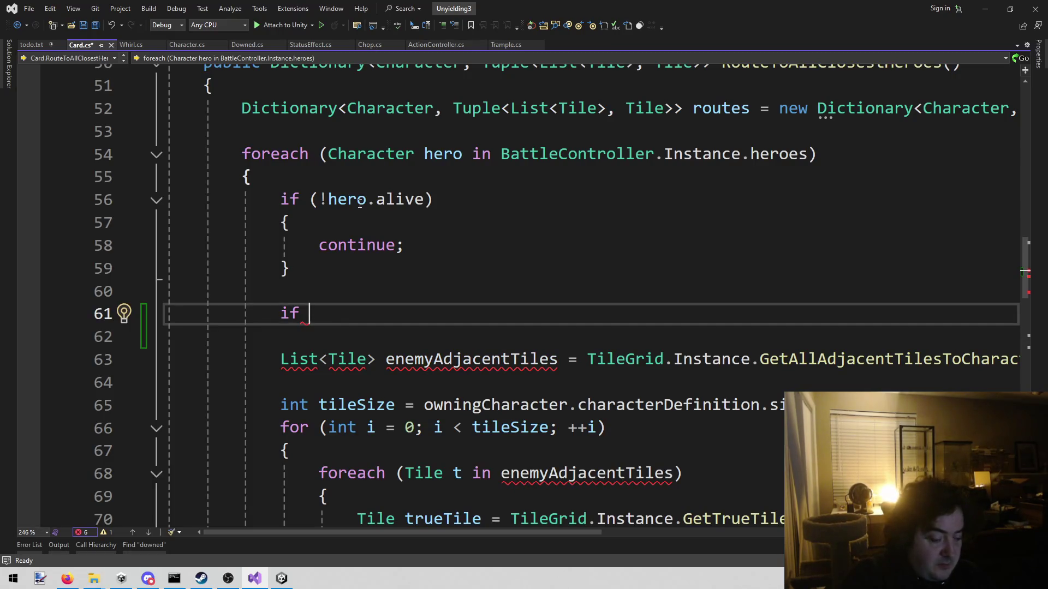
text((hero.)
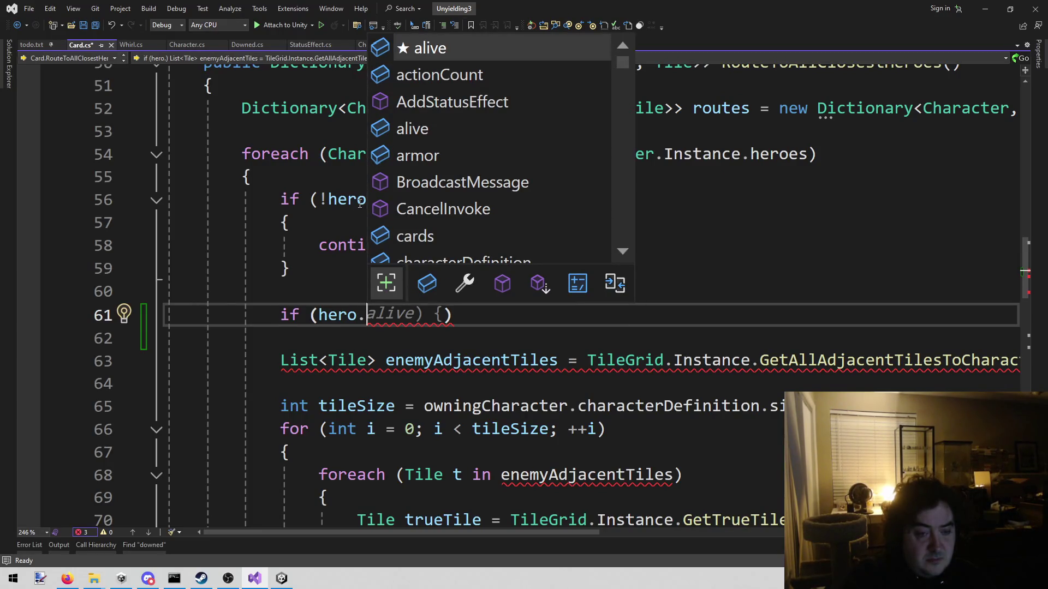
text(gameObject.)
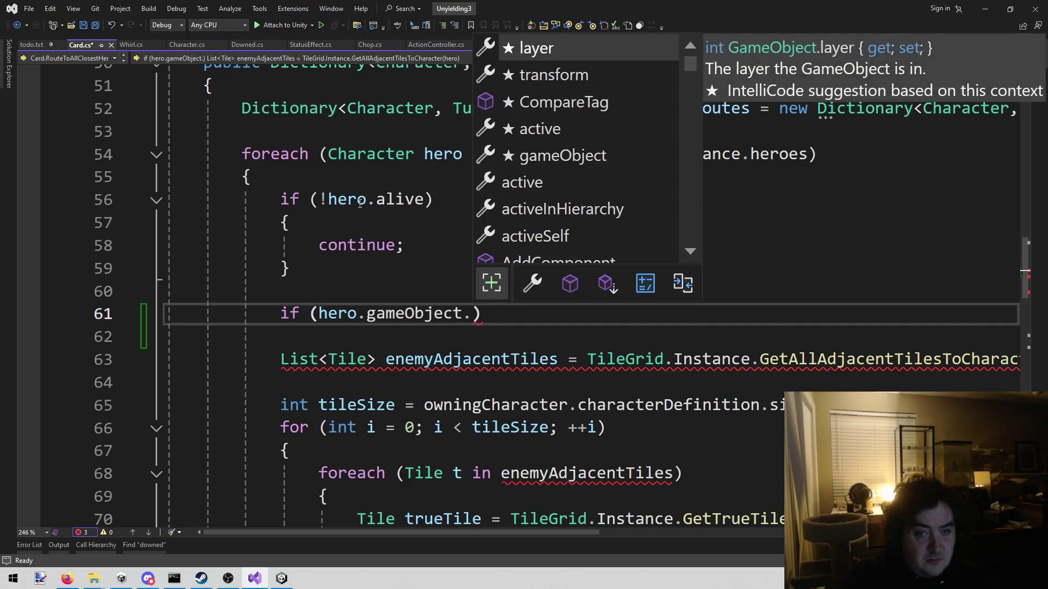
text(get)
key(Tab)
text(<)
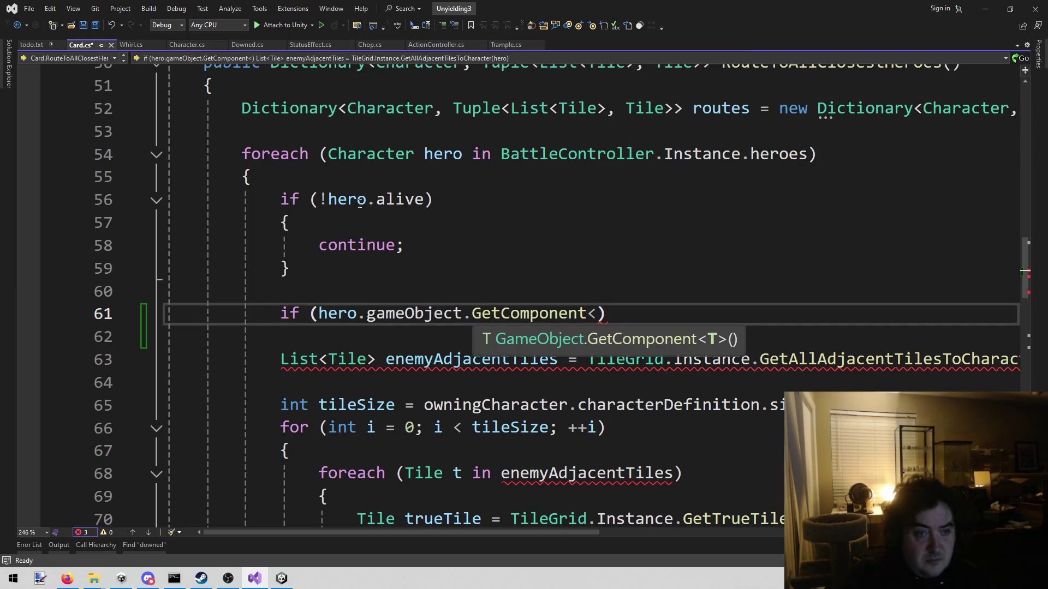
text(Dow)
key(Tab)
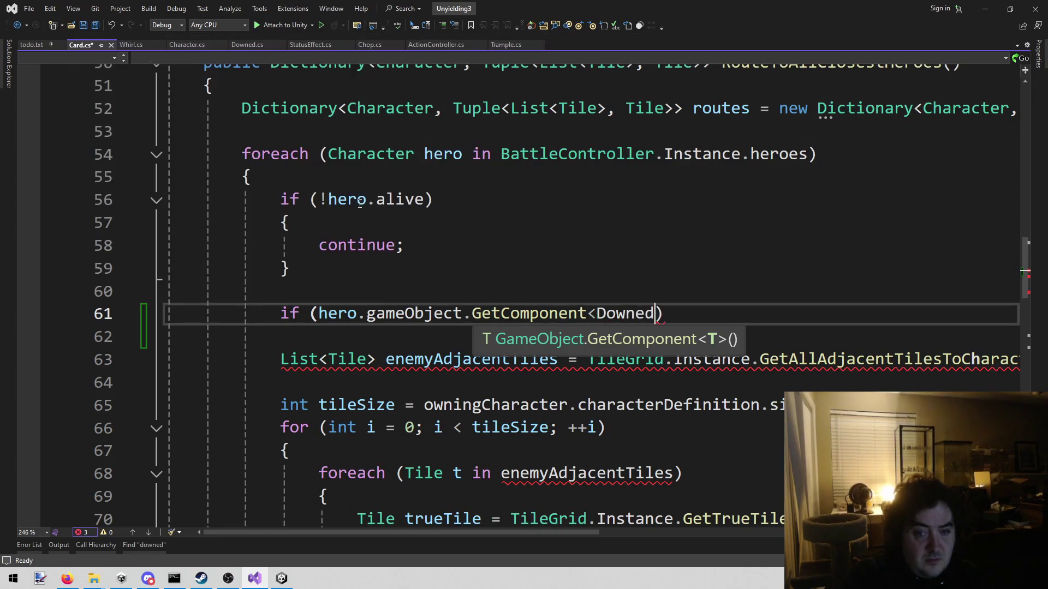
text(>() != n)
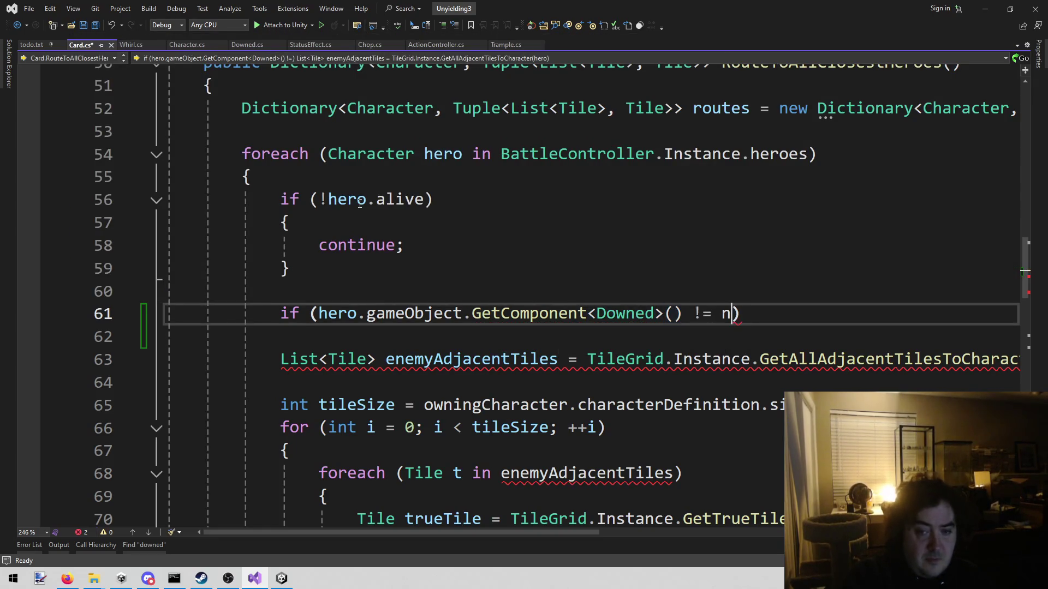
text(u)
key(BackSpace)
key(BackSpace)
key(BackSpace)
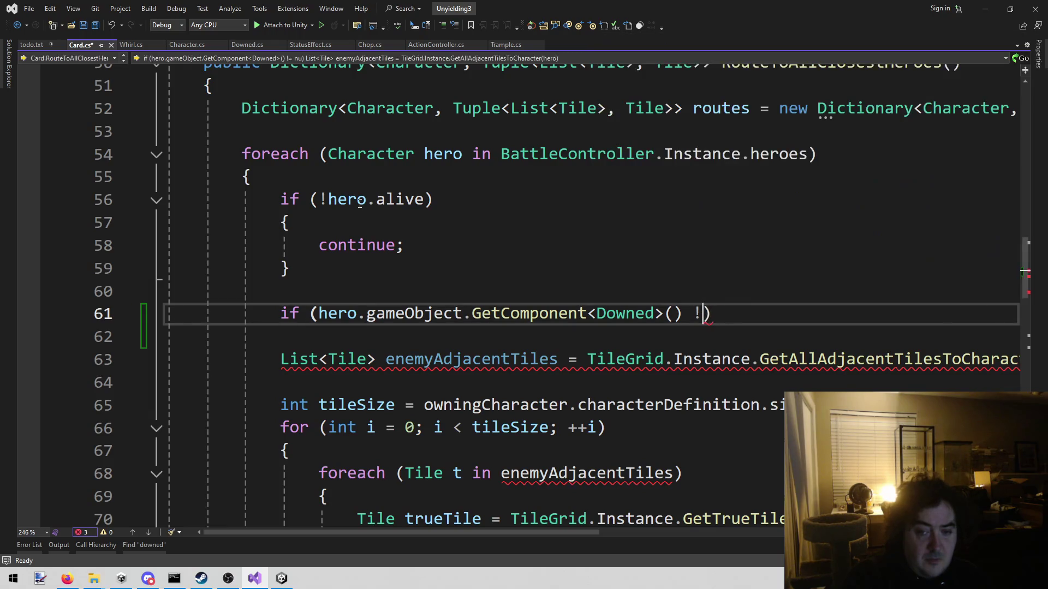
text(= nu)
text(ll)
key(Escape)
Step: Give the Downed check a '{ continue; }' body and save Card.cs
key(End)
key(Return)
text({)
key(Return)
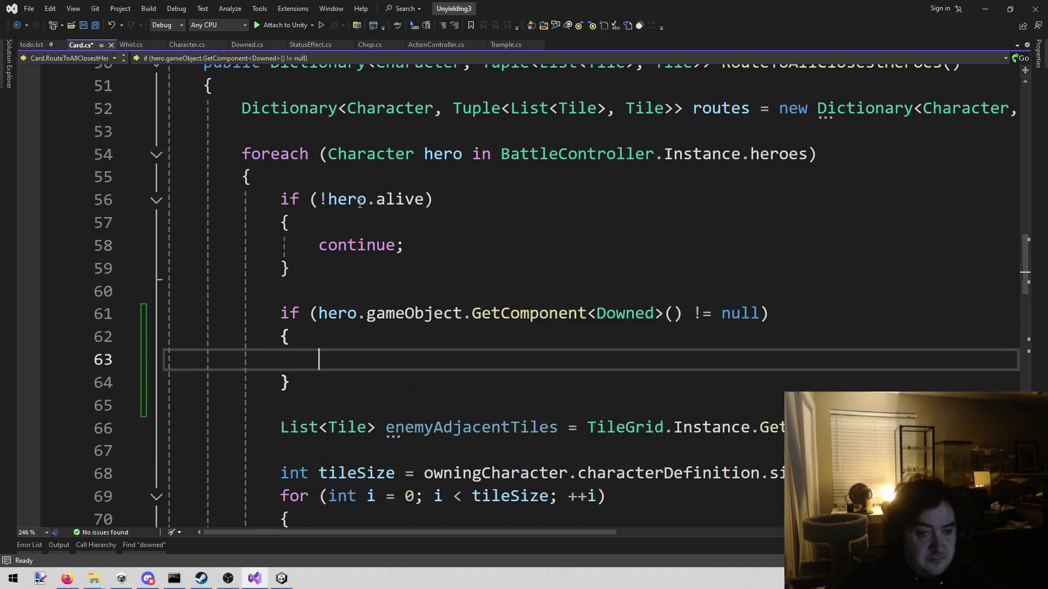
text(con)
key(Tab)
key(BackSpace)
key(BackSpace)
key(BackSpace)
text(on)
key(Down)
key(Tab)
text(;)
key(ctrl+s)
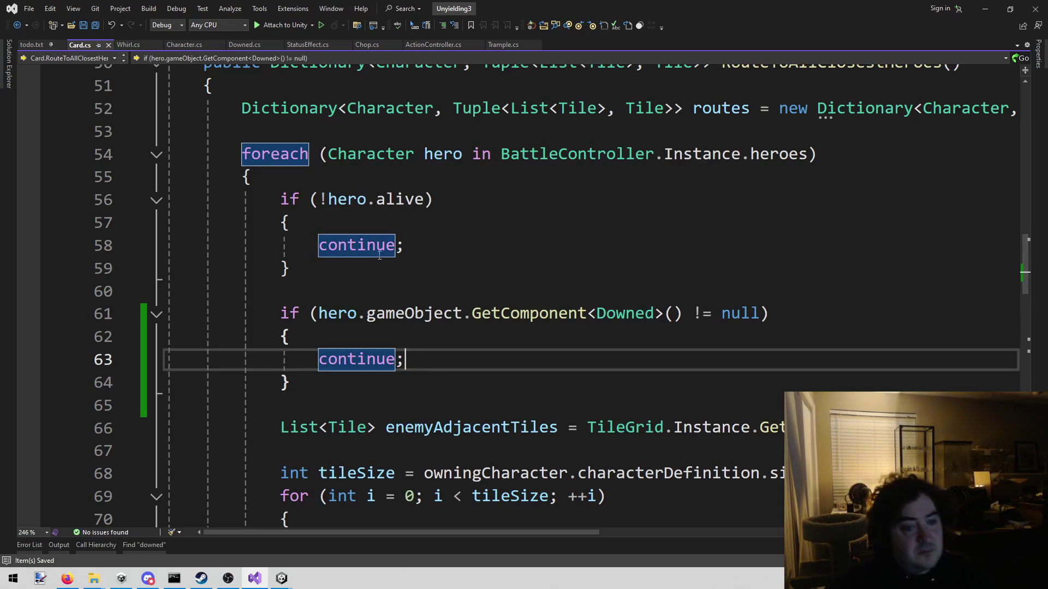
Step: Select the new Downed check on lines 61–64 to compare it with the alive check
click(491, 273)
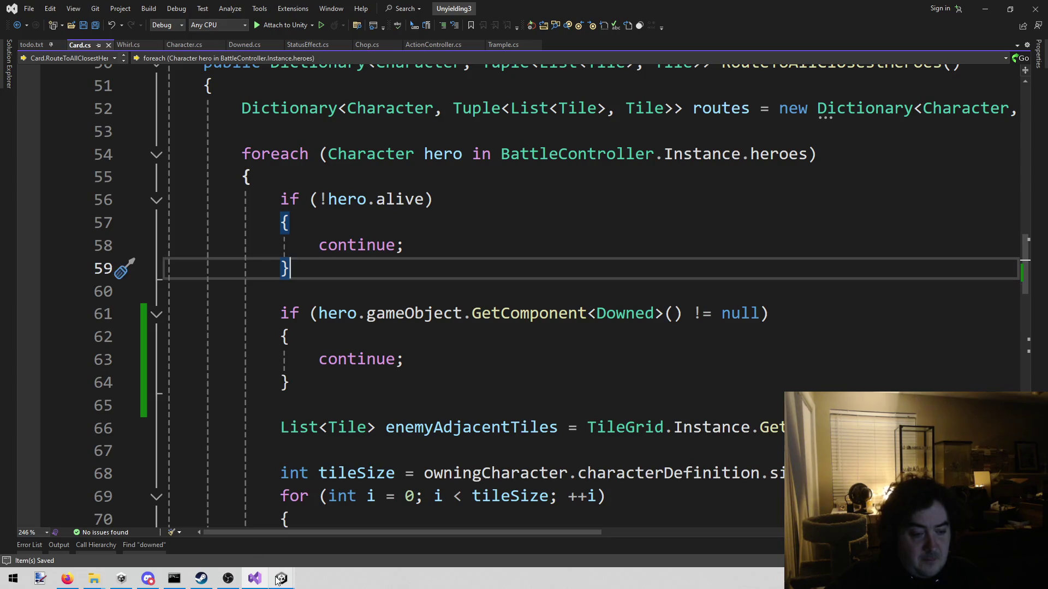
click(294, 315)
mouse_move(294, 319)
mouse_down()
mouse_move(285, 379)
mouse_move(281, 291)
mouse_move(281, 312)
mouse_up()
click(285, 379)
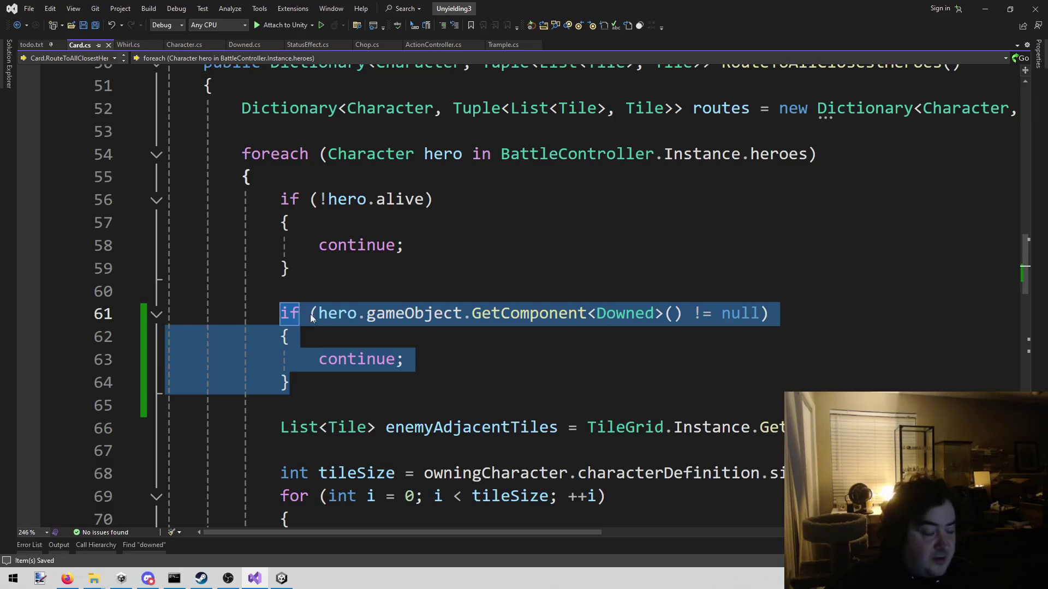
click(341, 383)
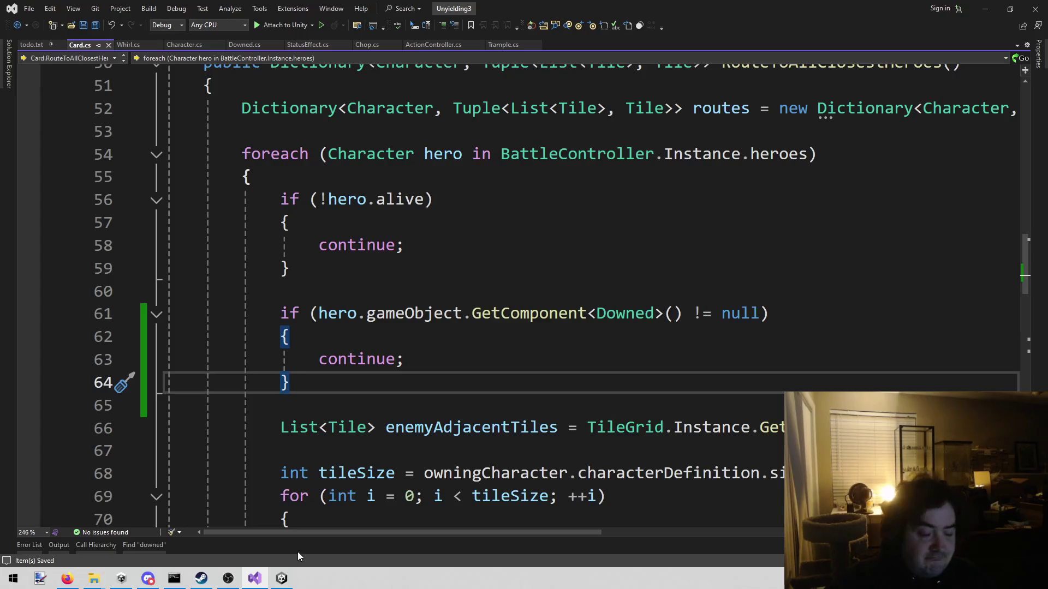
Step: Start play mode, move Lenette and set her Current HP to 1
click(291, 569)
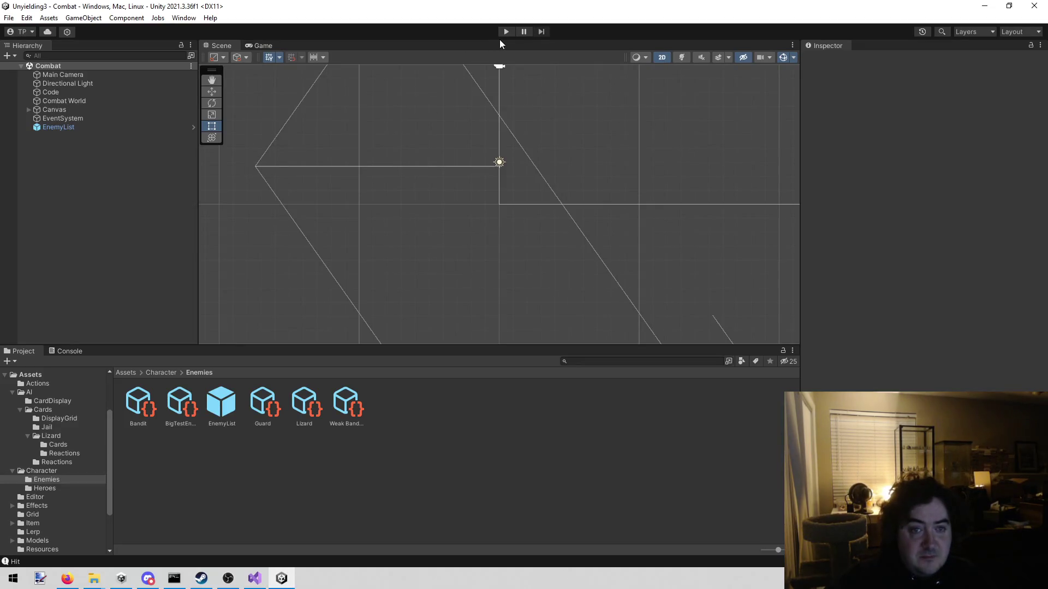
click(506, 31)
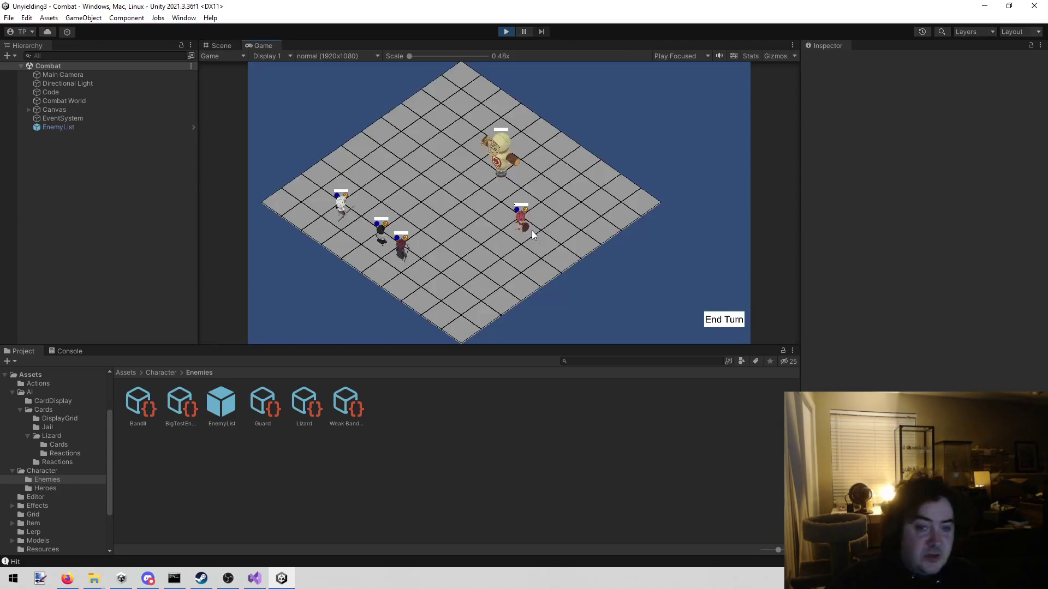
click(528, 235)
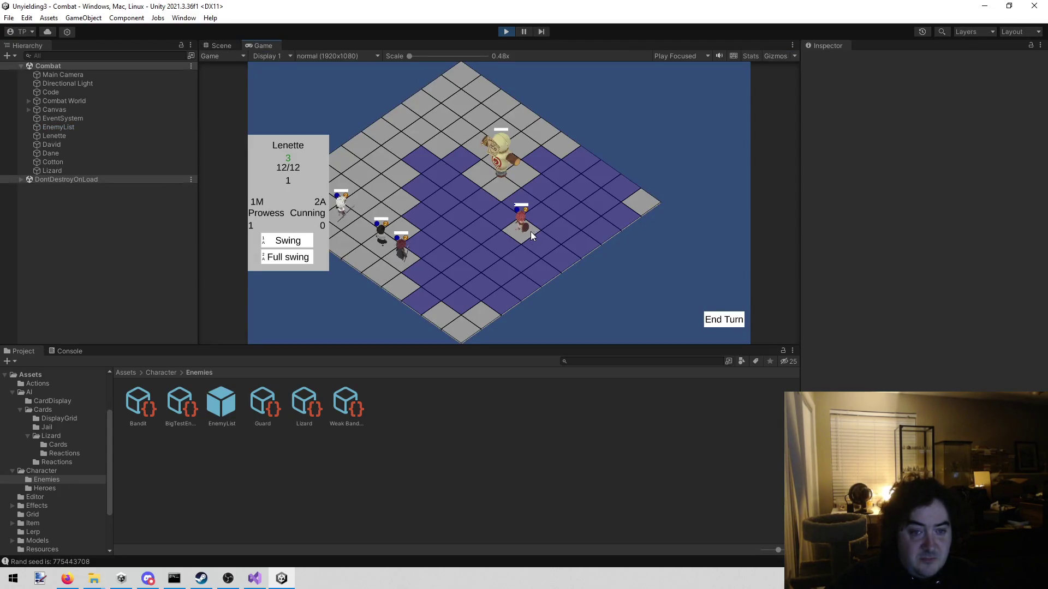
click(547, 199)
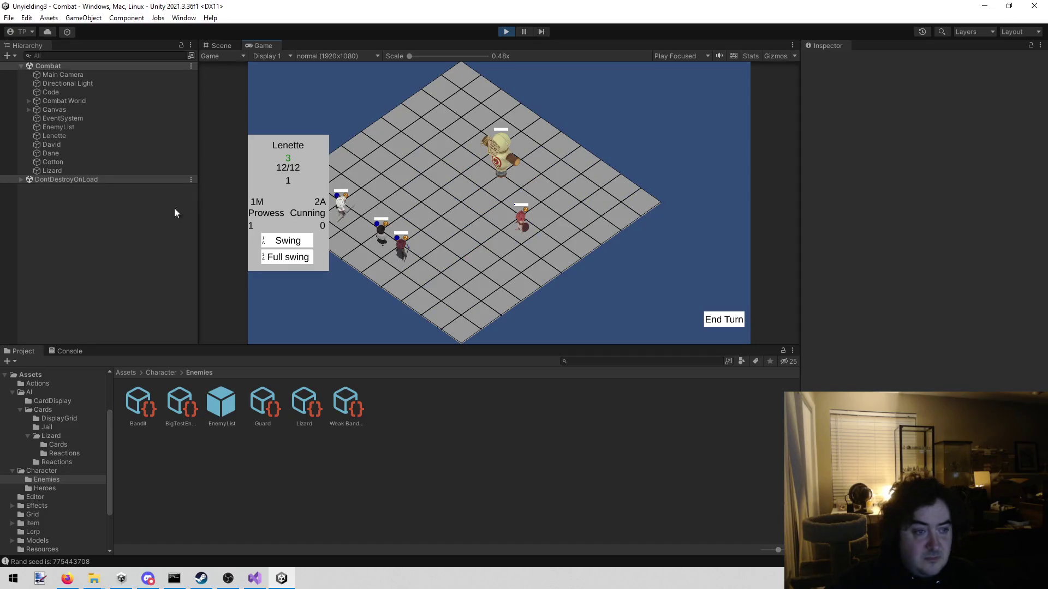
click(109, 135)
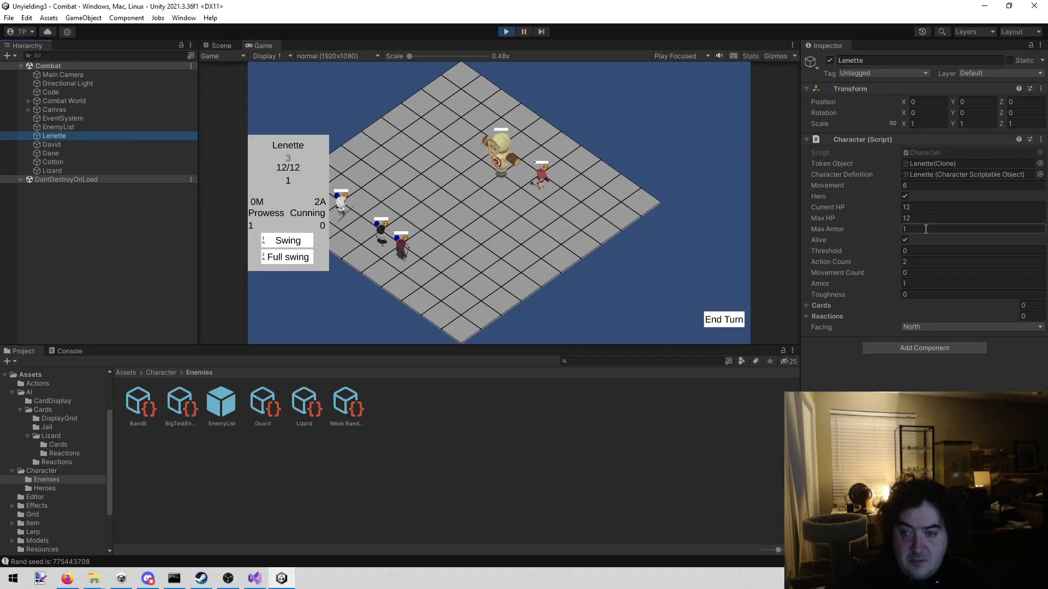
click(927, 206)
text(1)
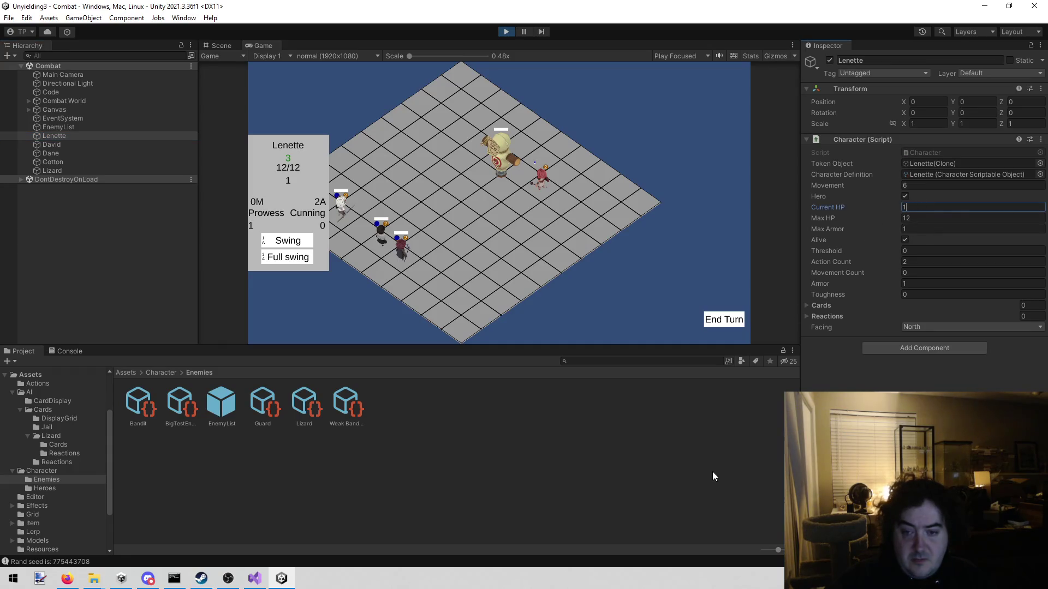
click(729, 278)
Step: End the turn, dismiss both enemy Whirl cards, and stop play mode
click(720, 318)
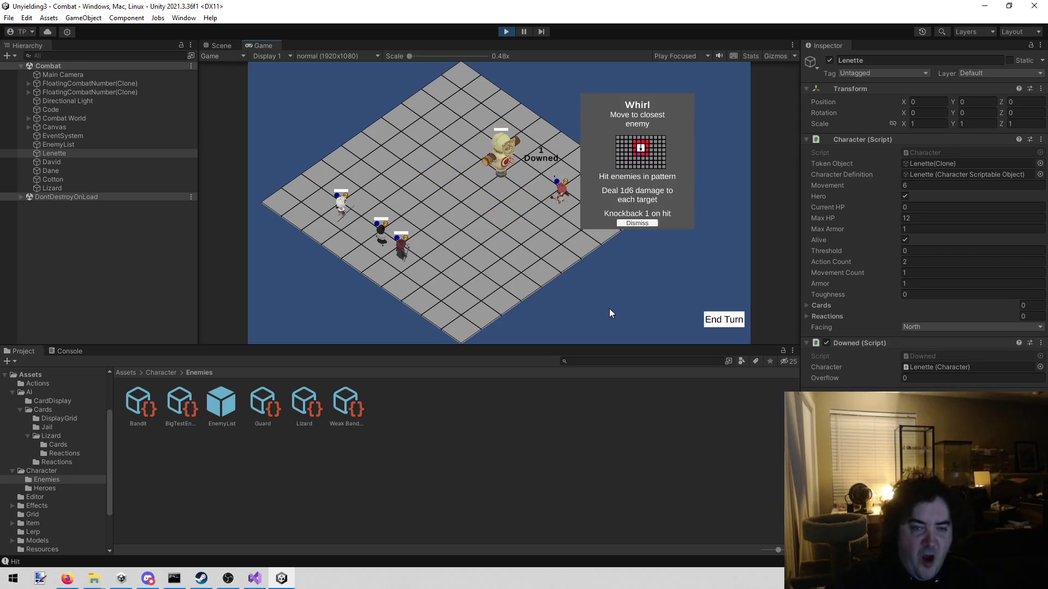
click(634, 223)
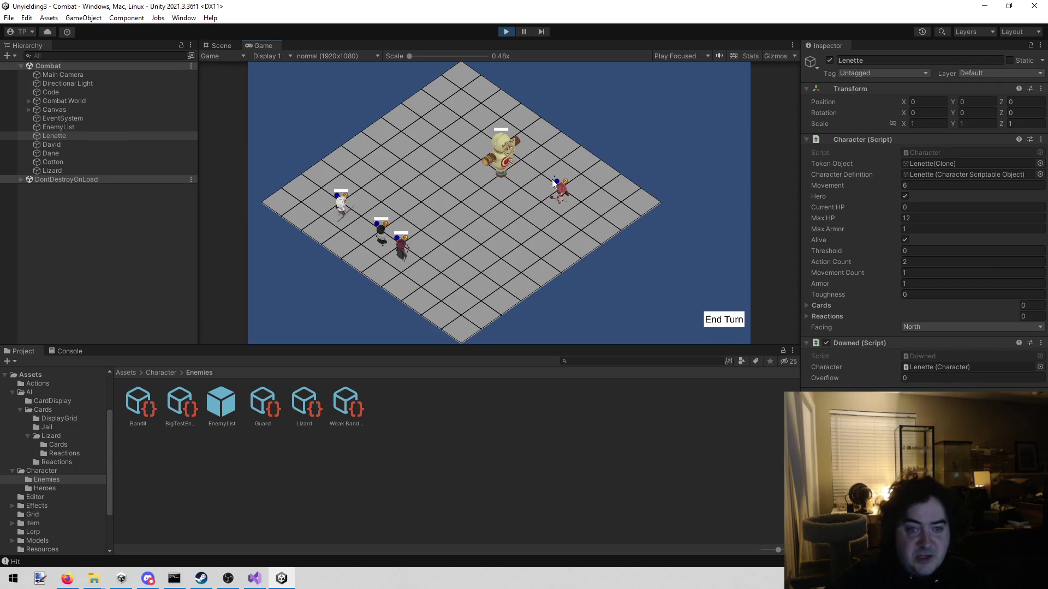
click(716, 318)
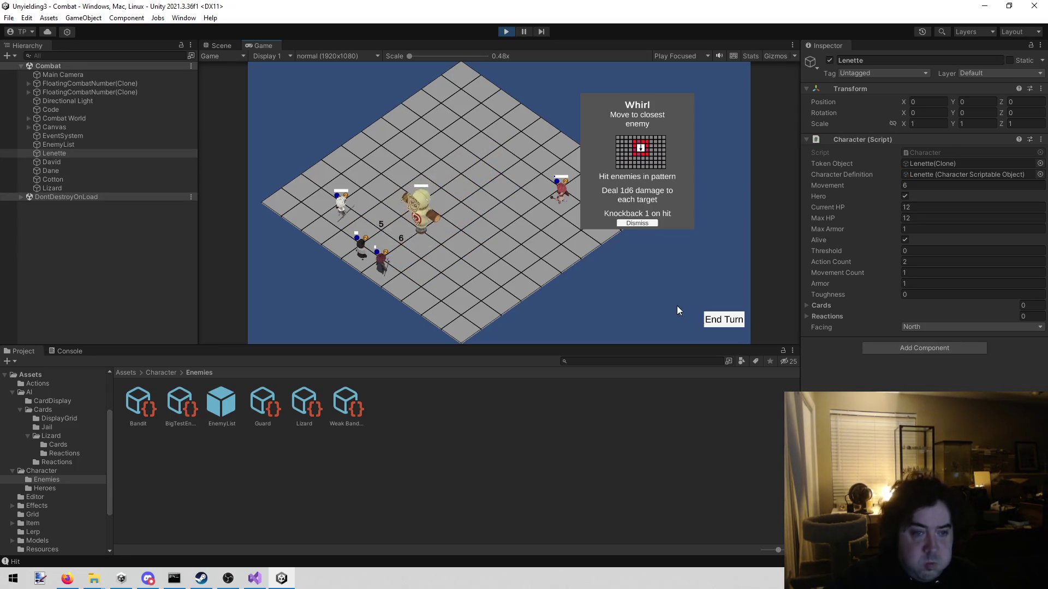
click(636, 220)
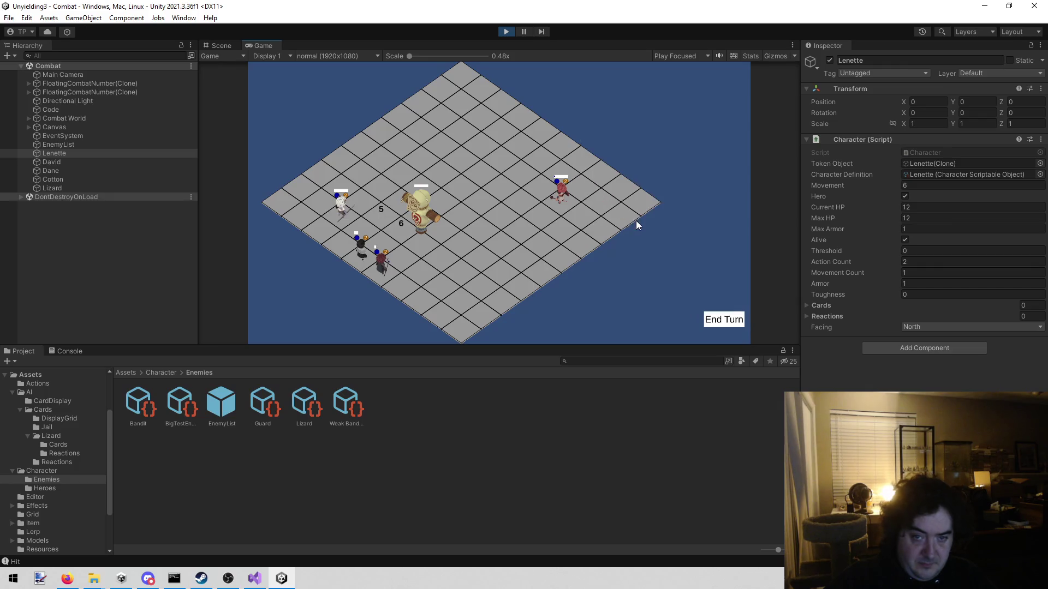
click(563, 194)
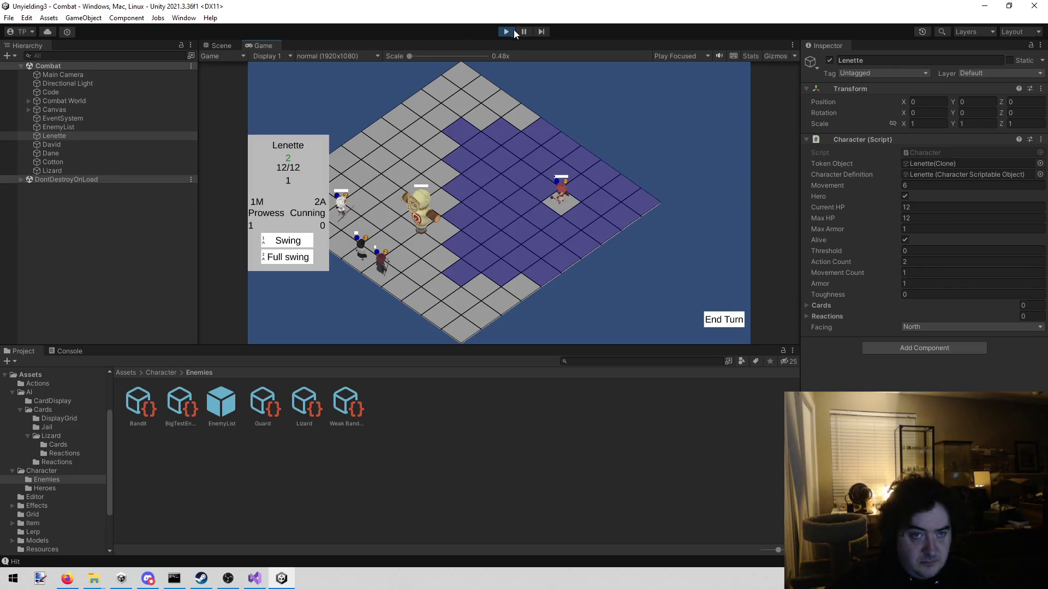
click(508, 28)
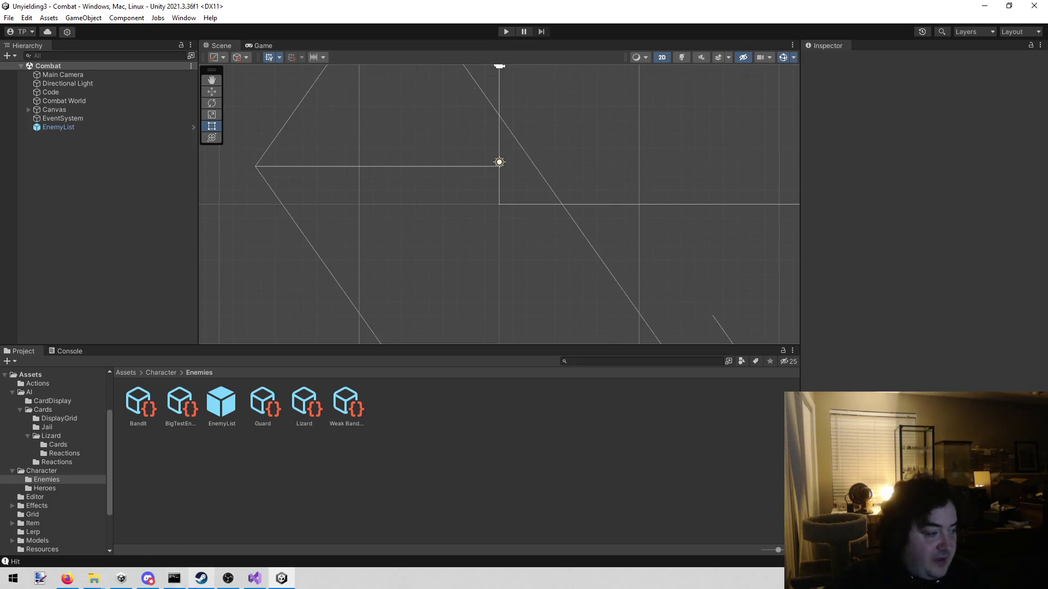
click(257, 582)
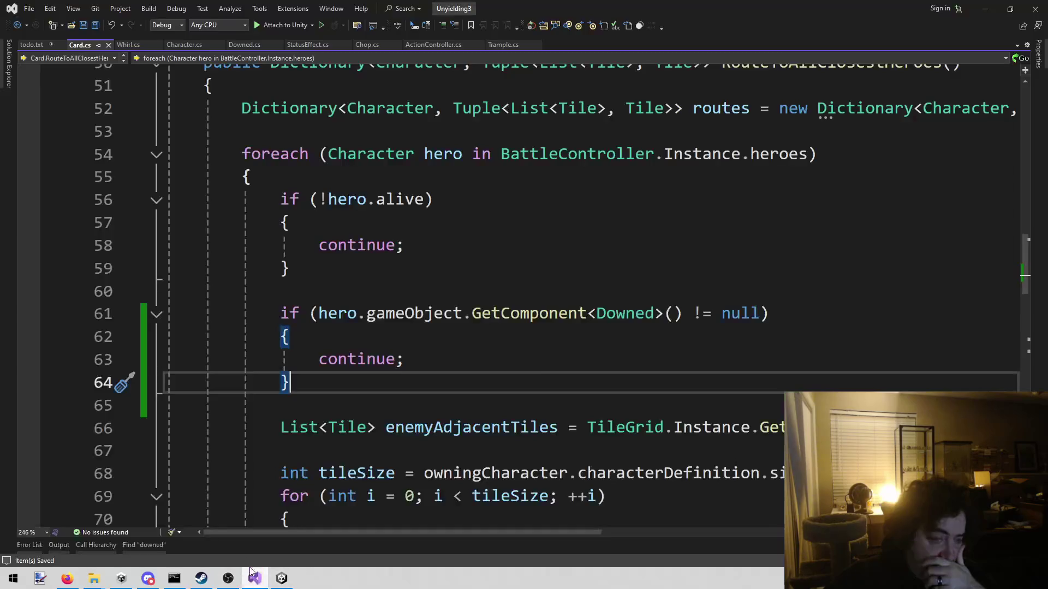
Step: Highlight the overflowed-damage note on line 51 of todo.txt, then close Visual Studio
click(41, 47)
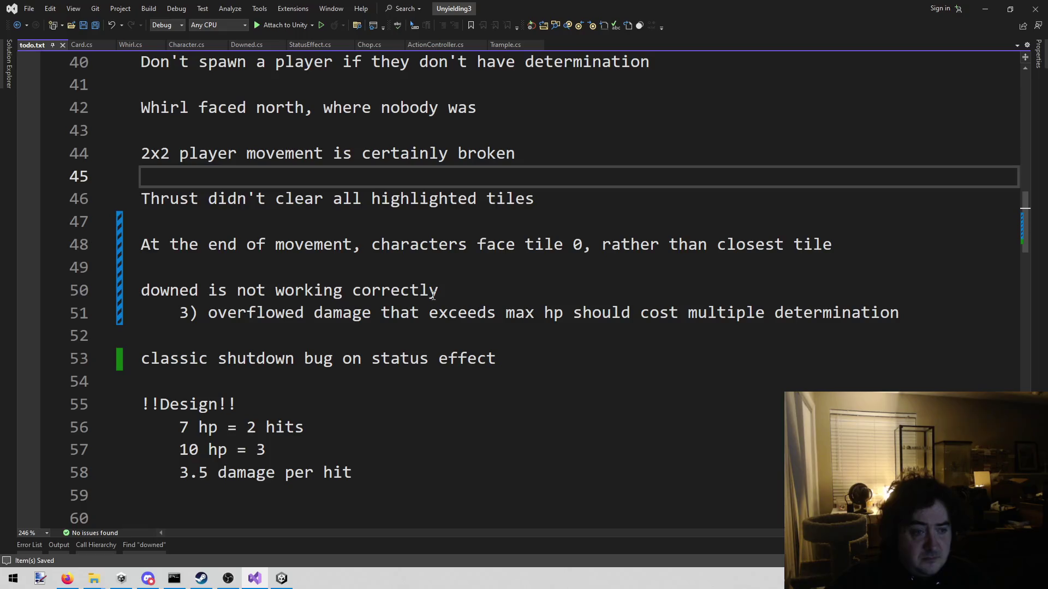
mouse_move(200, 313)
mouse_down()
mouse_move(440, 289)
mouse_move(545, 310)
mouse_up()
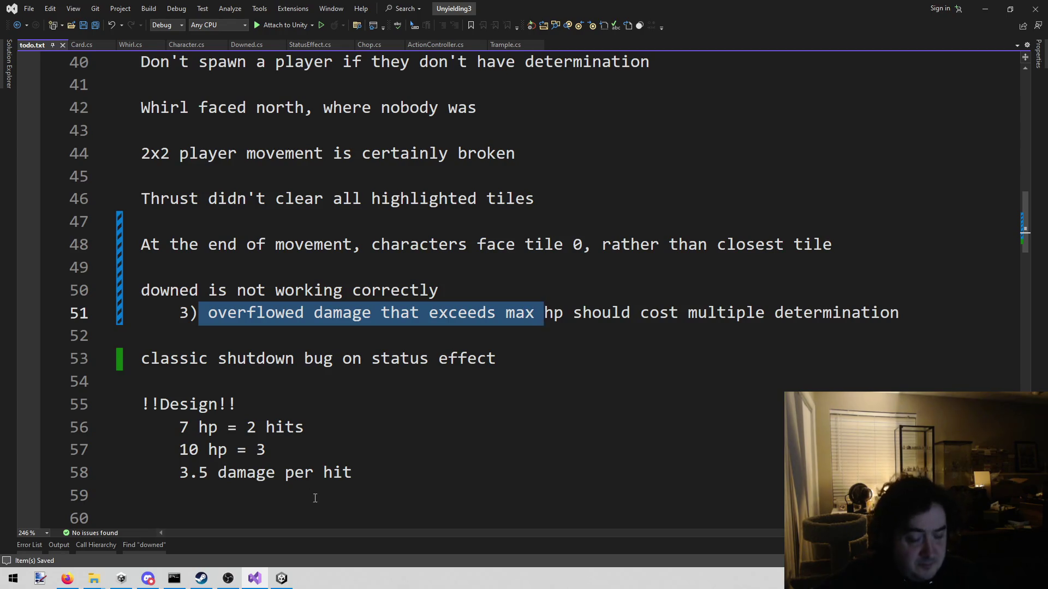
click(753, 176)
click(1039, 8)
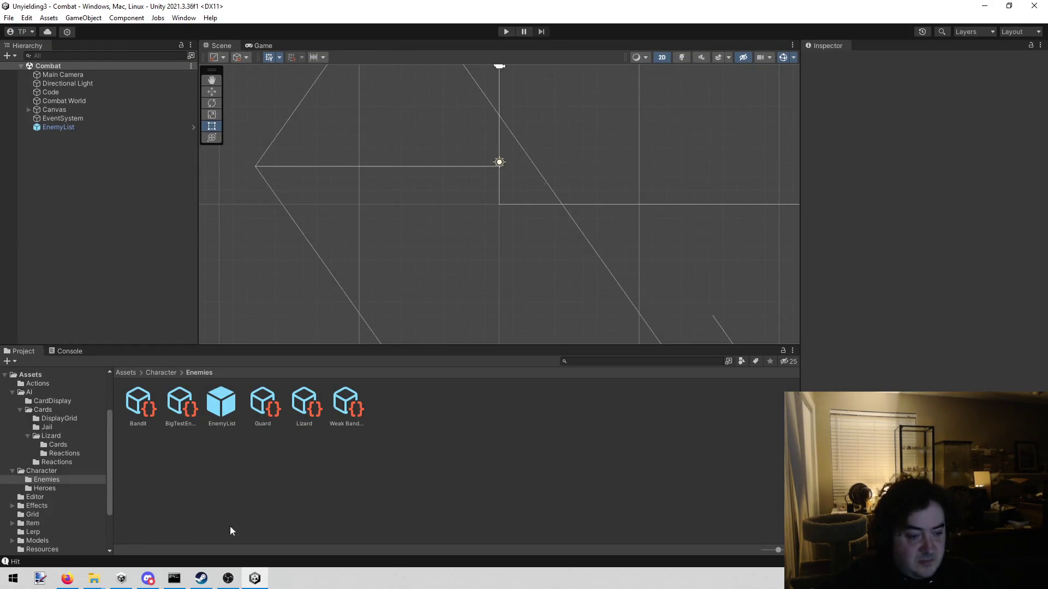
Step: Close the Unyielding3 Unity editor with Alt+F4
key(alt+F4)
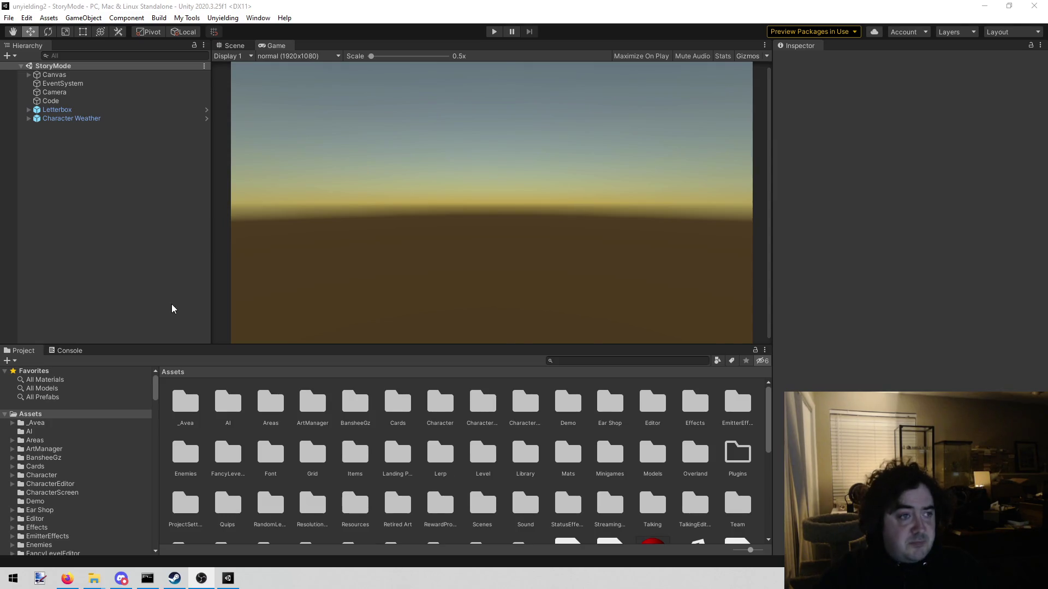
Step: Open the unyielding2 code in Visual Studio via Assets > Open C# Project
click(83, 18)
mouse_move(48, 18)
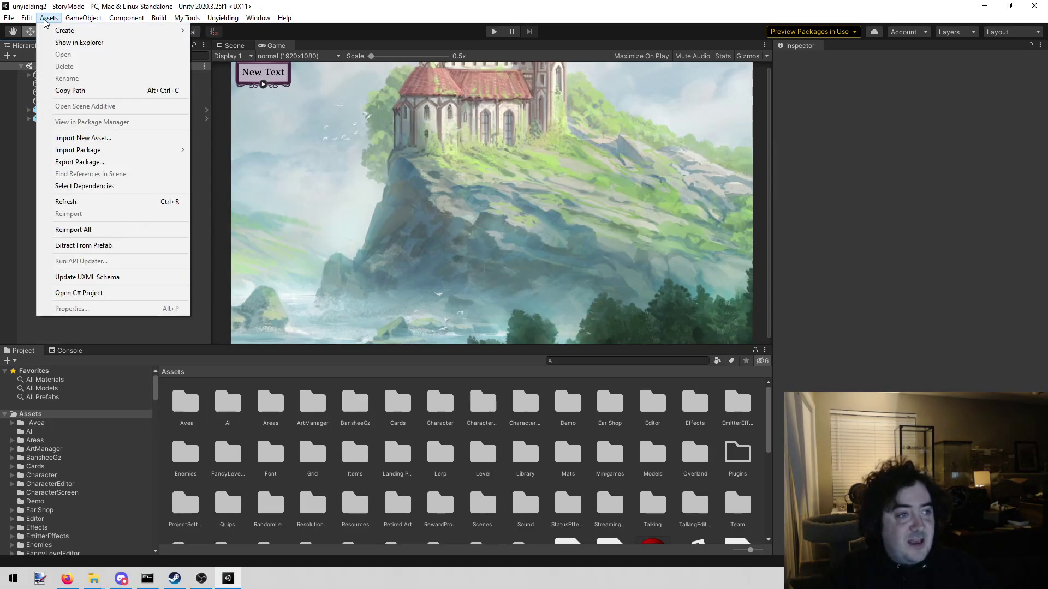
click(102, 293)
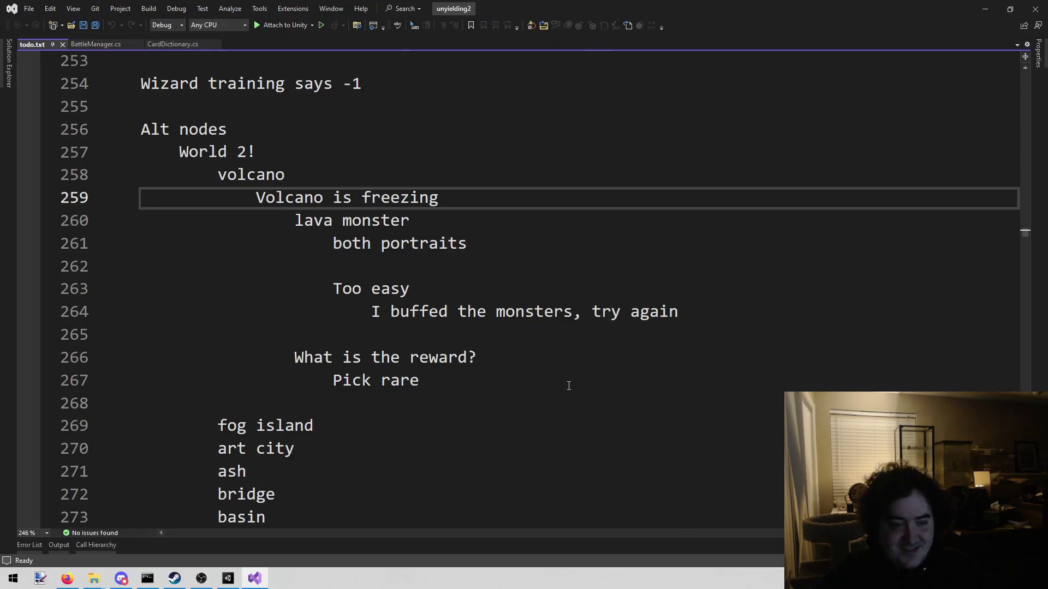
Step: Read the volcano notes on lines 258–267 of todo.txt, then go back to Unity
click(569, 386)
mouse_move(217, 174)
mouse_down()
mouse_move(217, 197)
mouse_move(444, 418)
mouse_move(447, 387)
mouse_up()
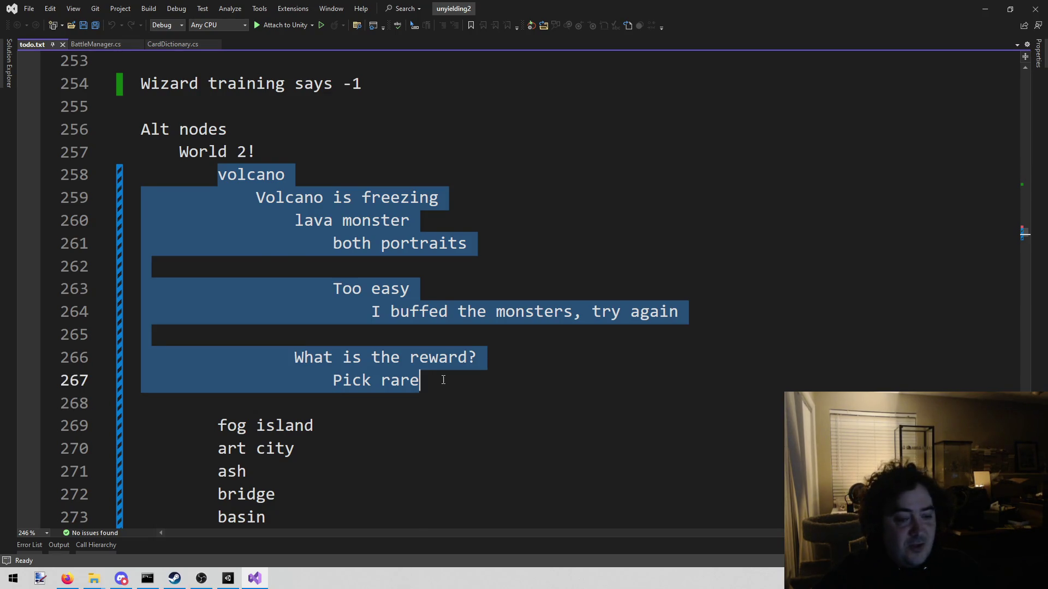
click(443, 380)
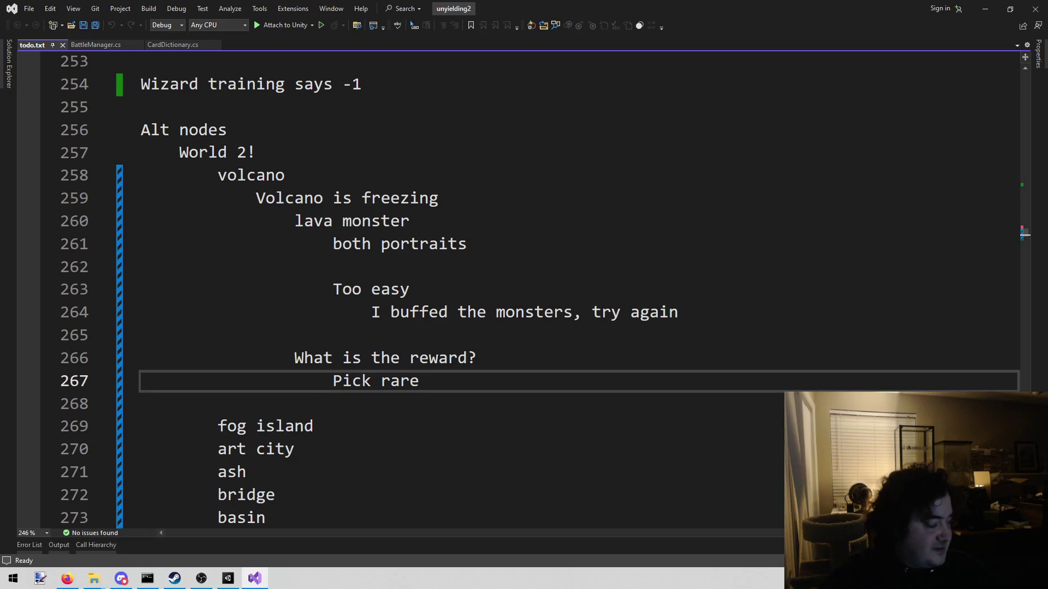
key(alt+Tab)
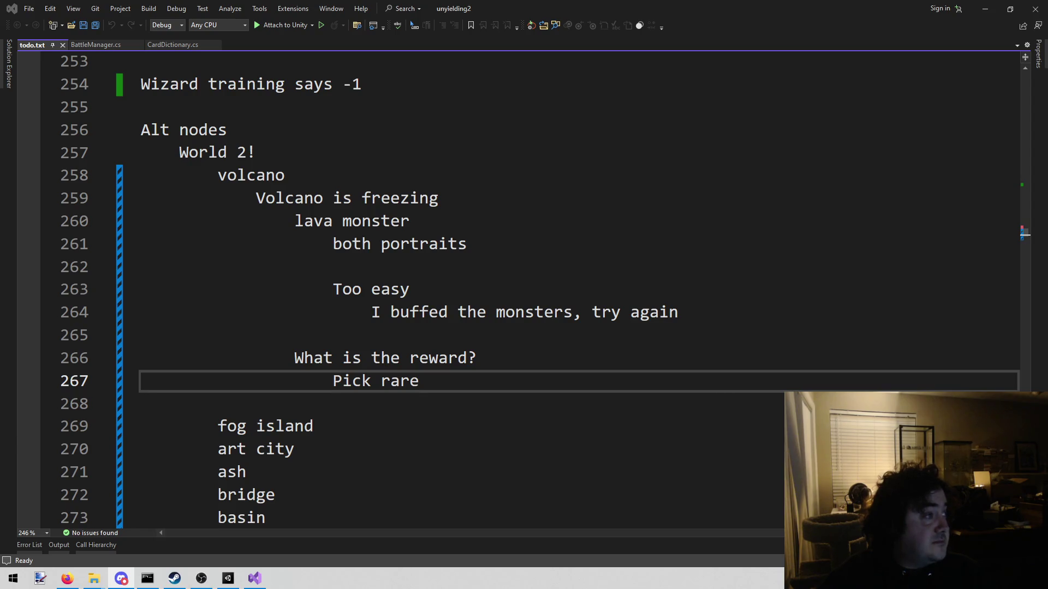
click(416, 471)
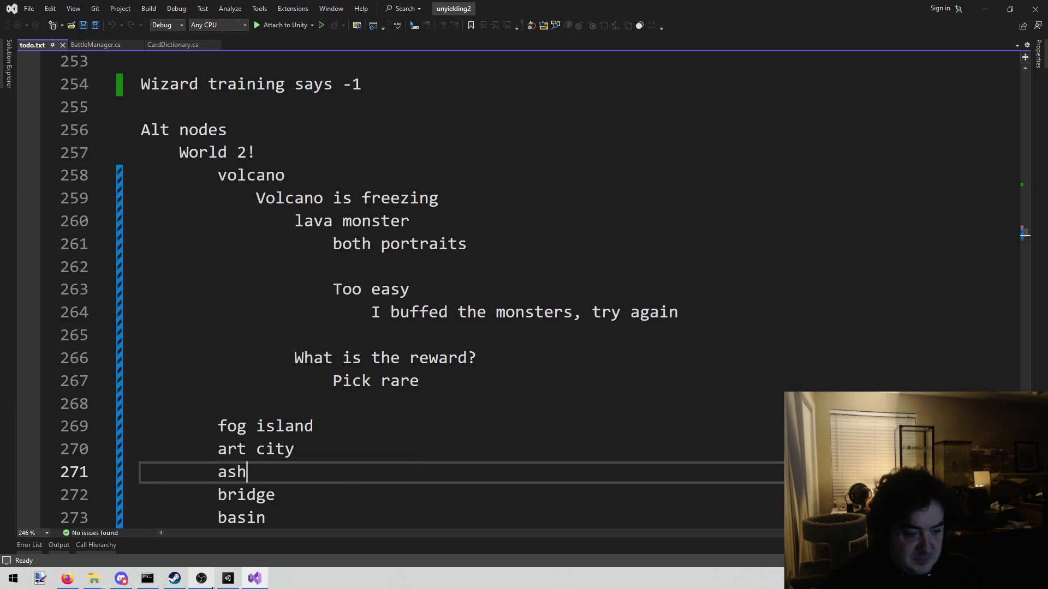
click(228, 577)
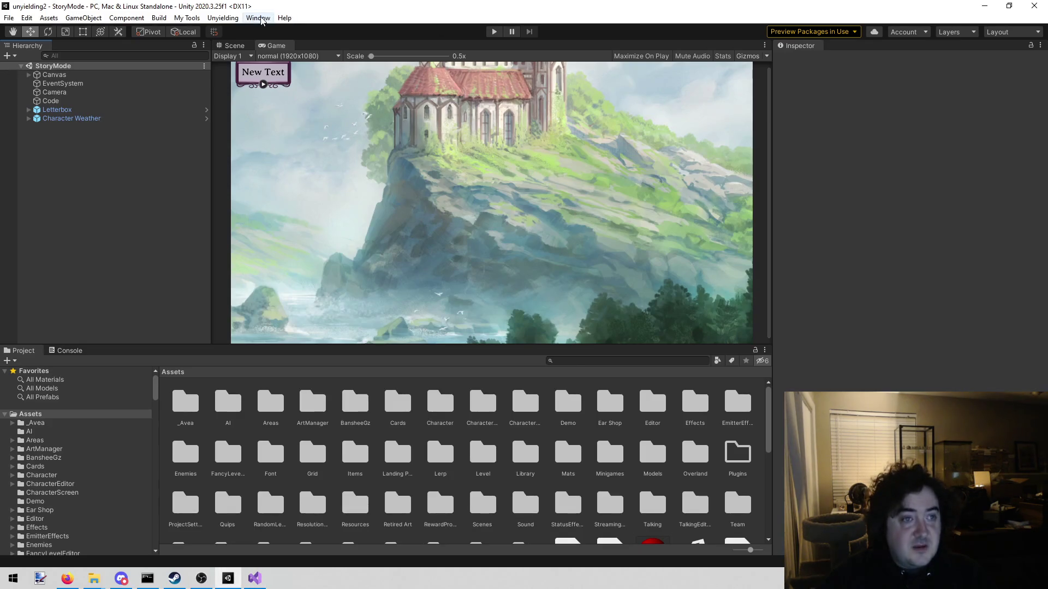
Step: Filter the Project assets with the search 'lava m'
click(603, 360)
text(lava m)
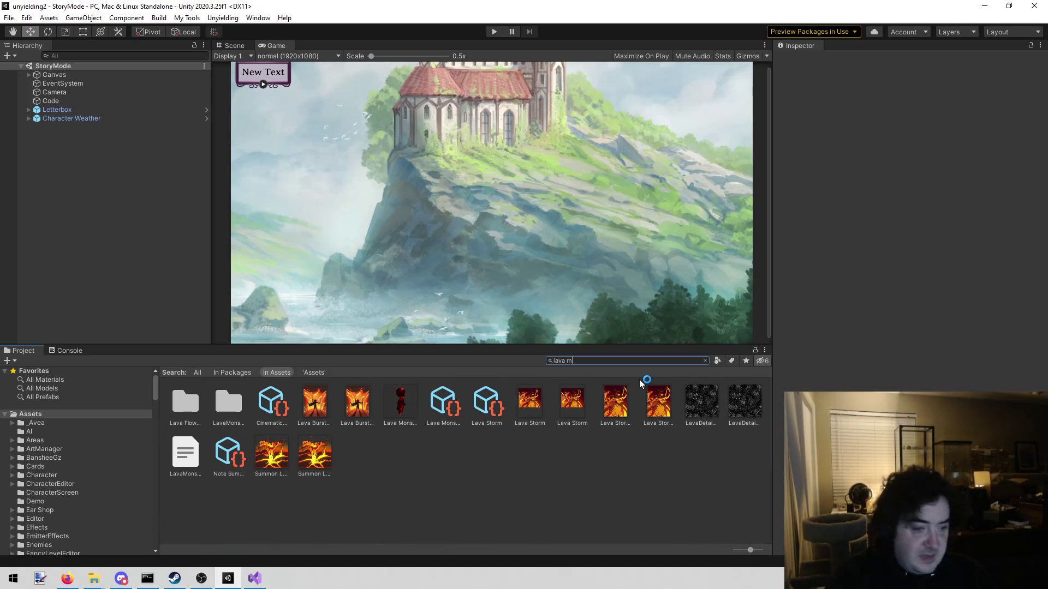
Step: Open the Lava Monster prefab and view its red model from several angles in the Scene view
double_click(397, 401)
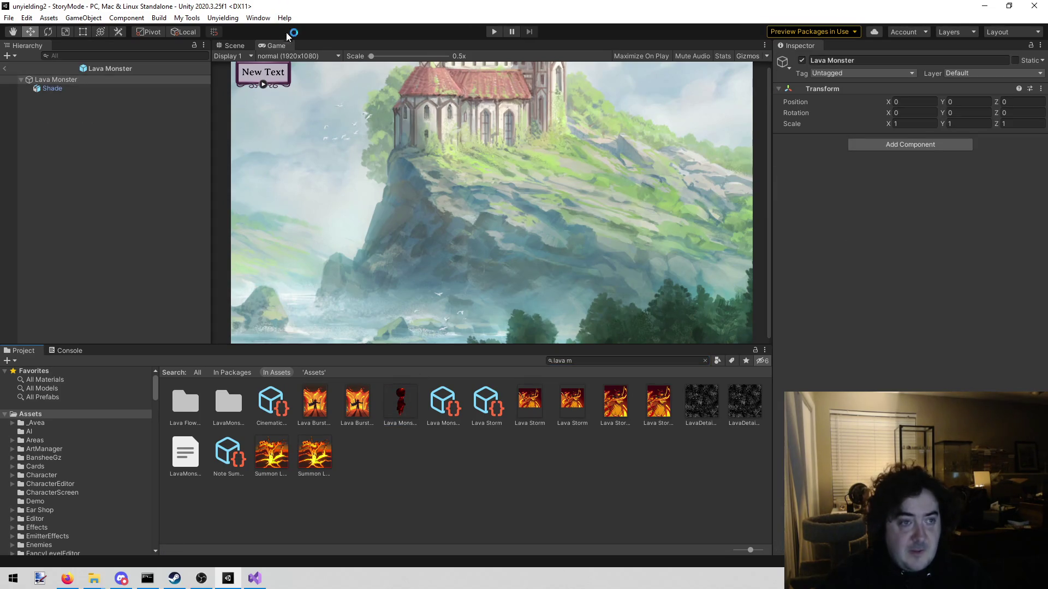
click(249, 46)
click(342, 101)
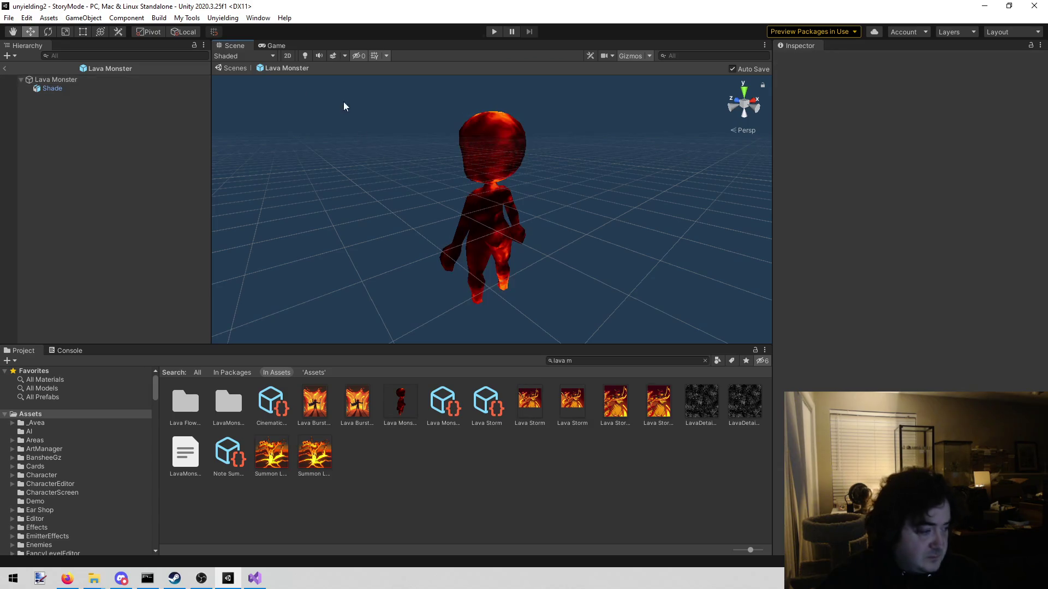
drag(337, 81, 354, 87)
click(732, 103)
key(Up)
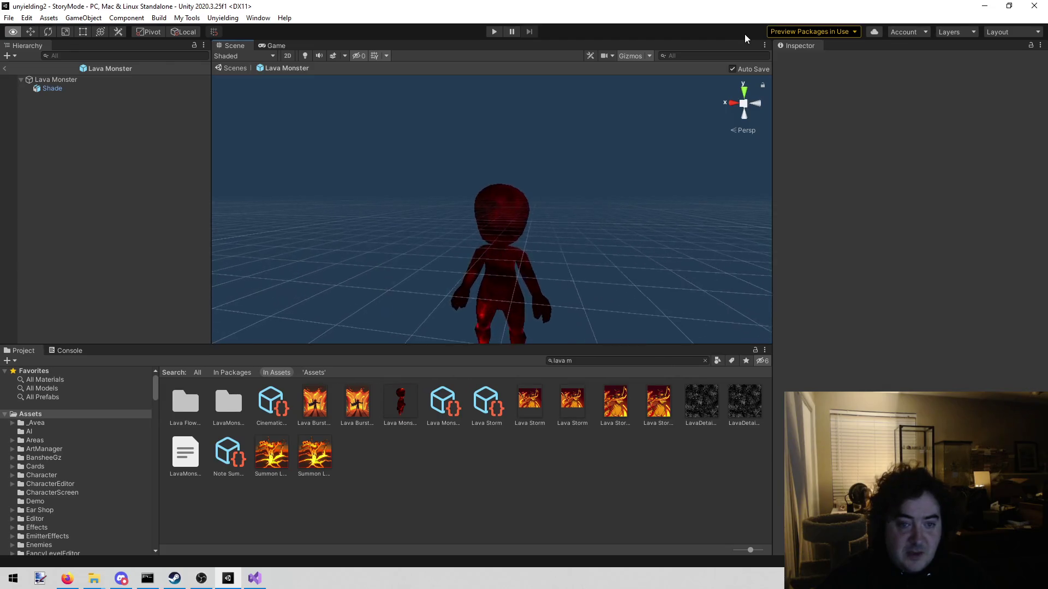
key(Down)
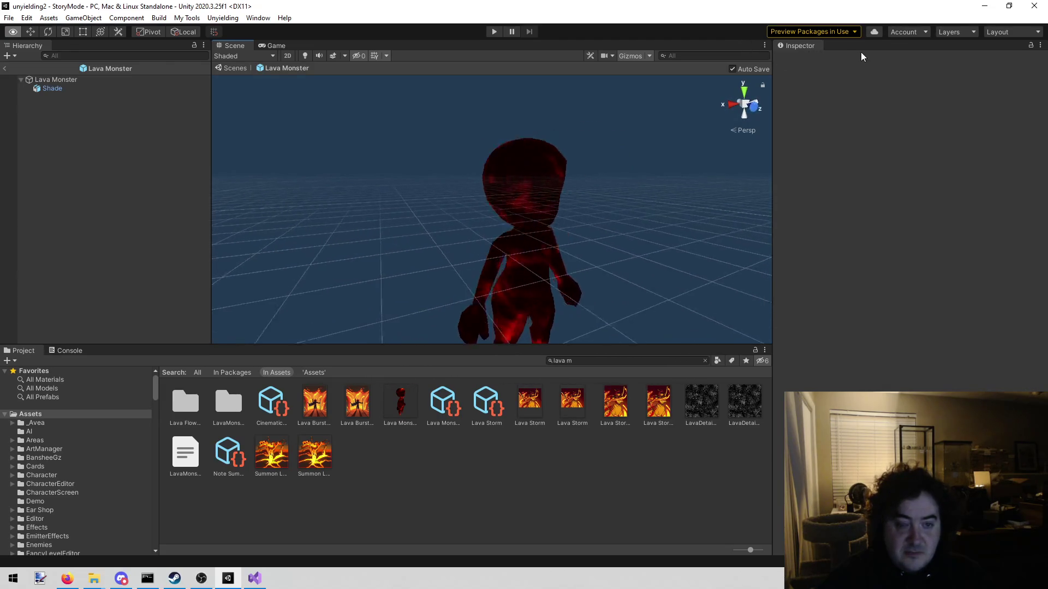
click(639, 361)
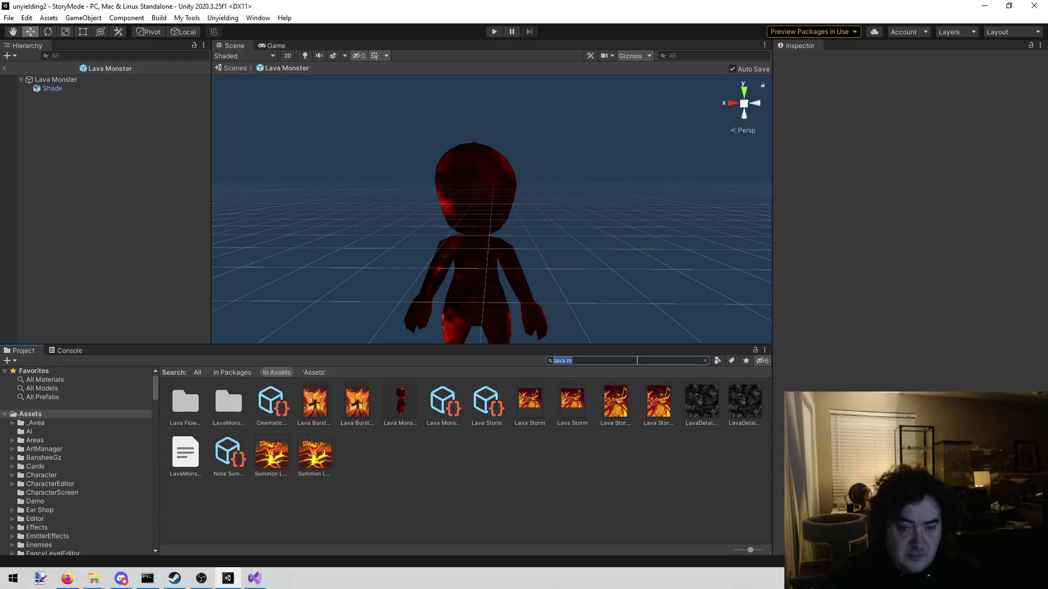
Step: Change the Project search to 'shade' and scroll through the Shade models, scripts and shaders
key(BackSpace)
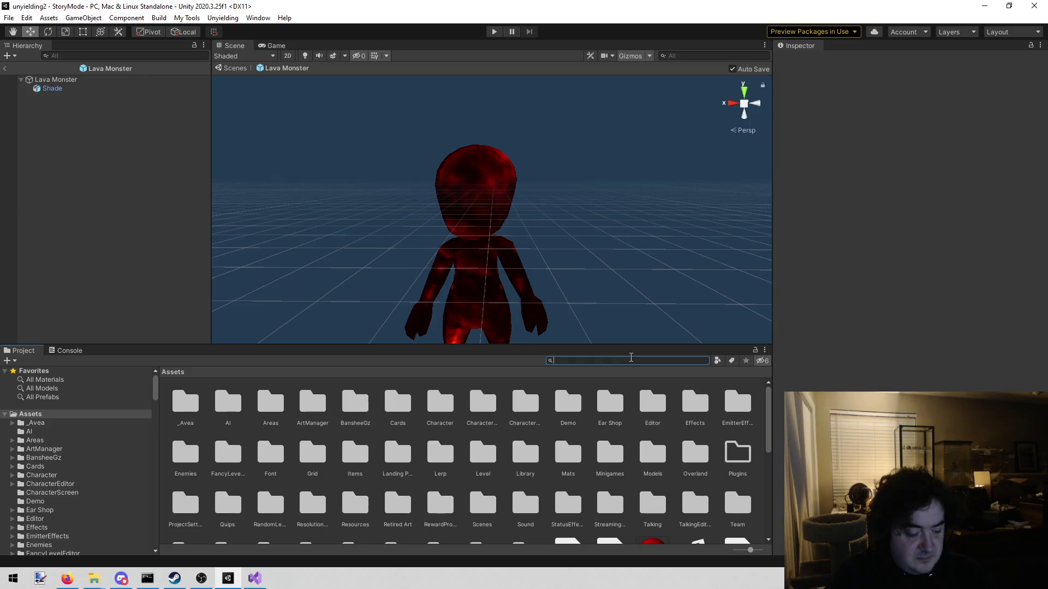
text(shade)
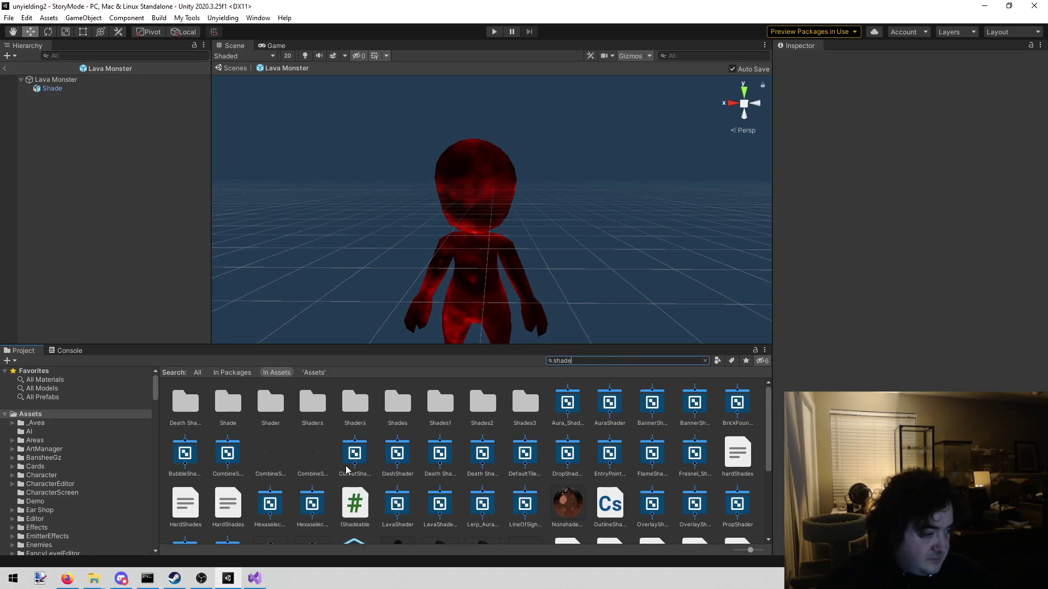
scroll(345, 466, down, 3)
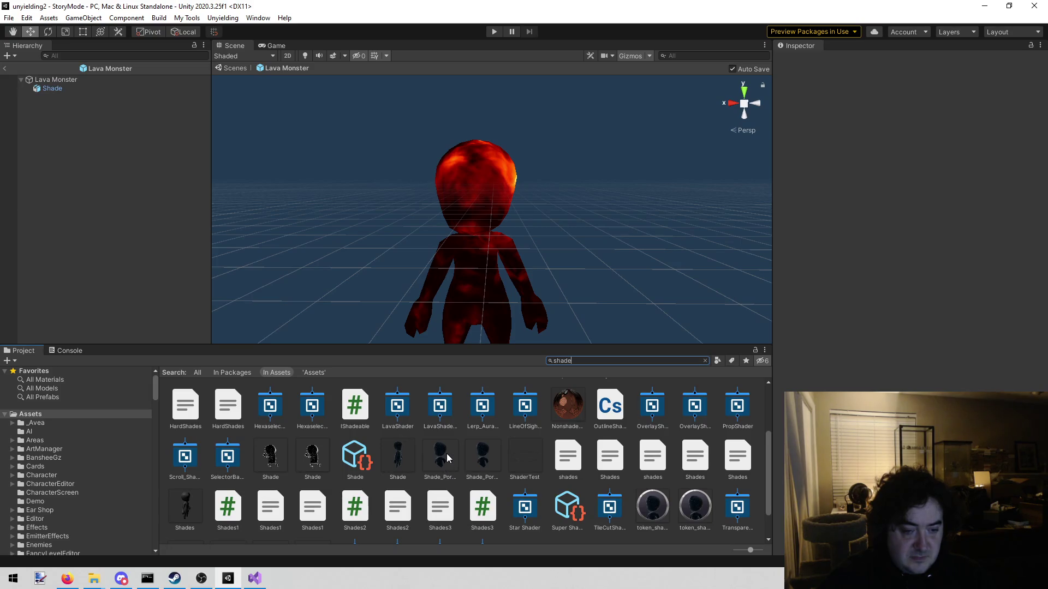
mouse_move(562, 241)
mouse_down()
mouse_move(544, 263)
mouse_move(542, 251)
mouse_move(575, 322)
mouse_move(480, 240)
mouse_move(449, 314)
mouse_move(461, 206)
mouse_up()
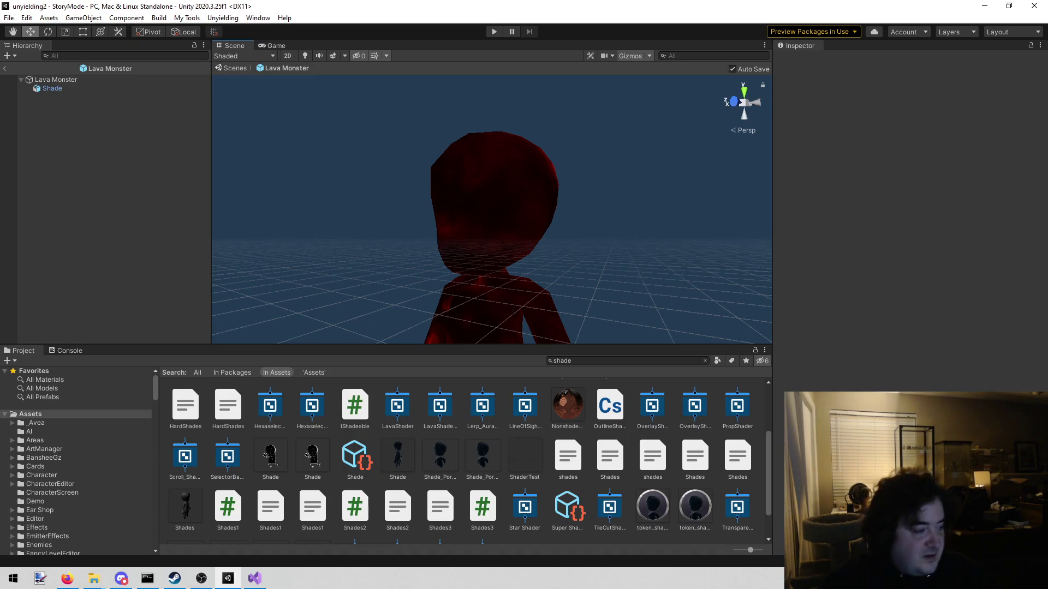
click(450, 446)
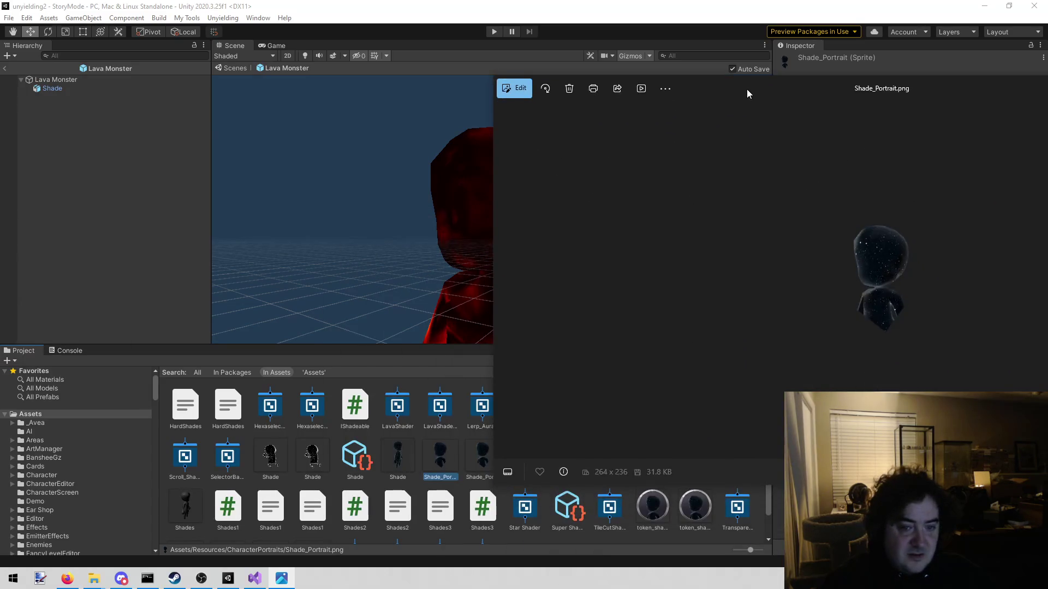
drag(748, 89, 817, 87)
drag(762, 78, 699, 84)
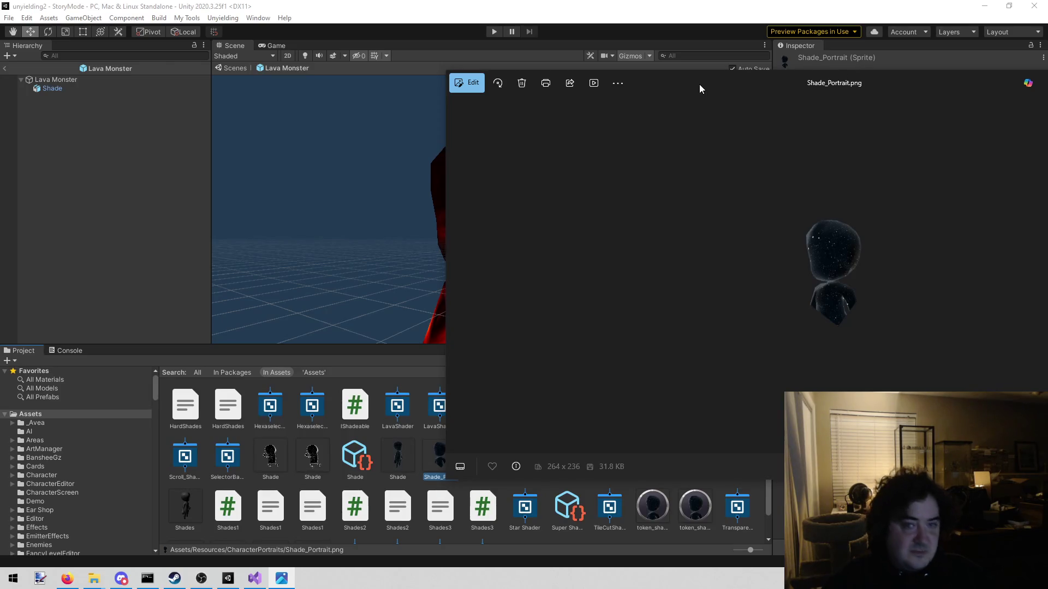
click(181, 168)
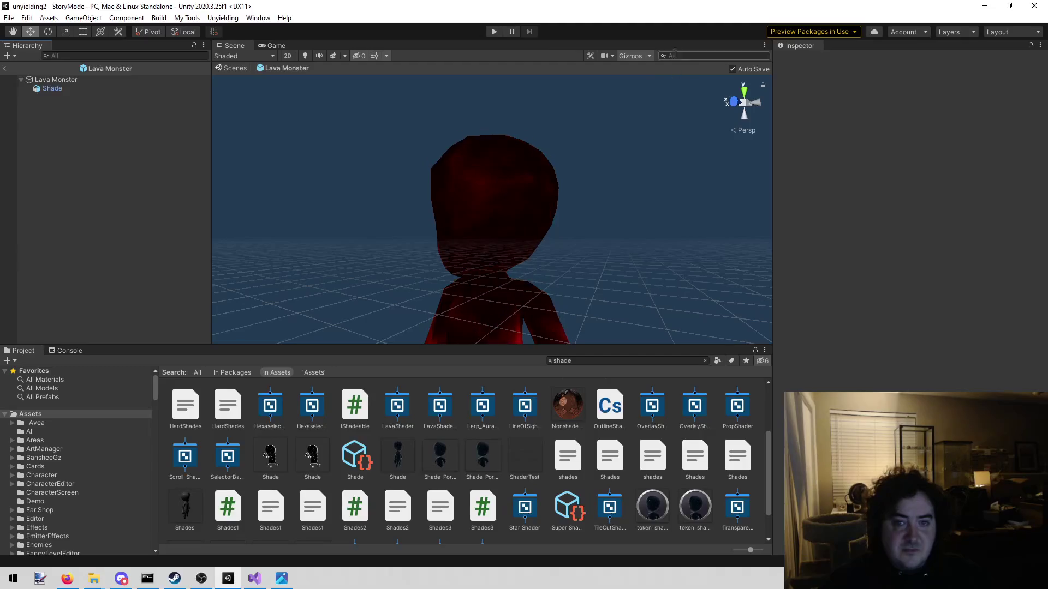
click(648, 55)
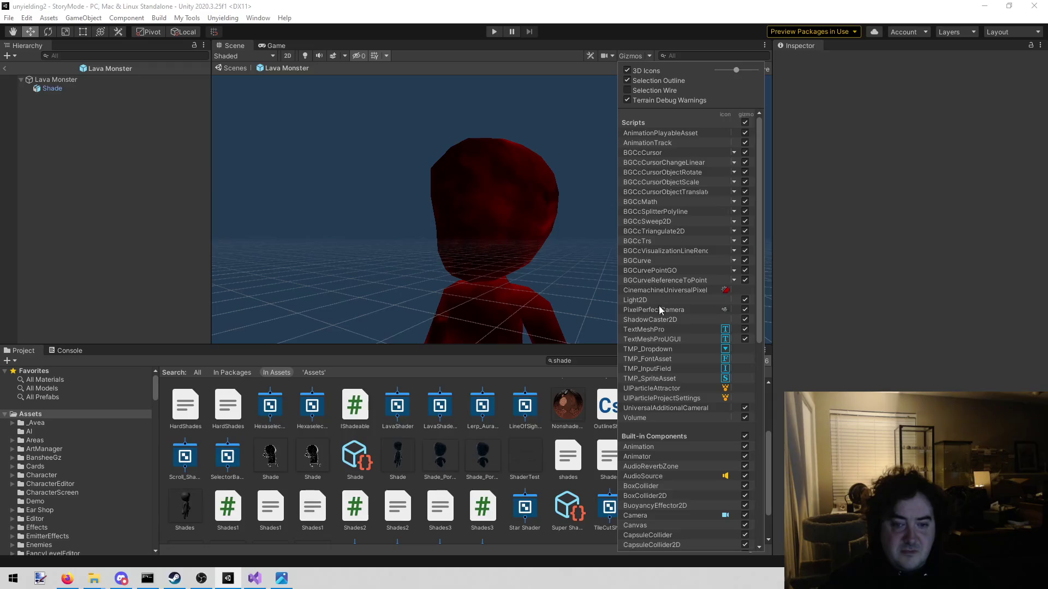
scroll(657, 320, down, 7)
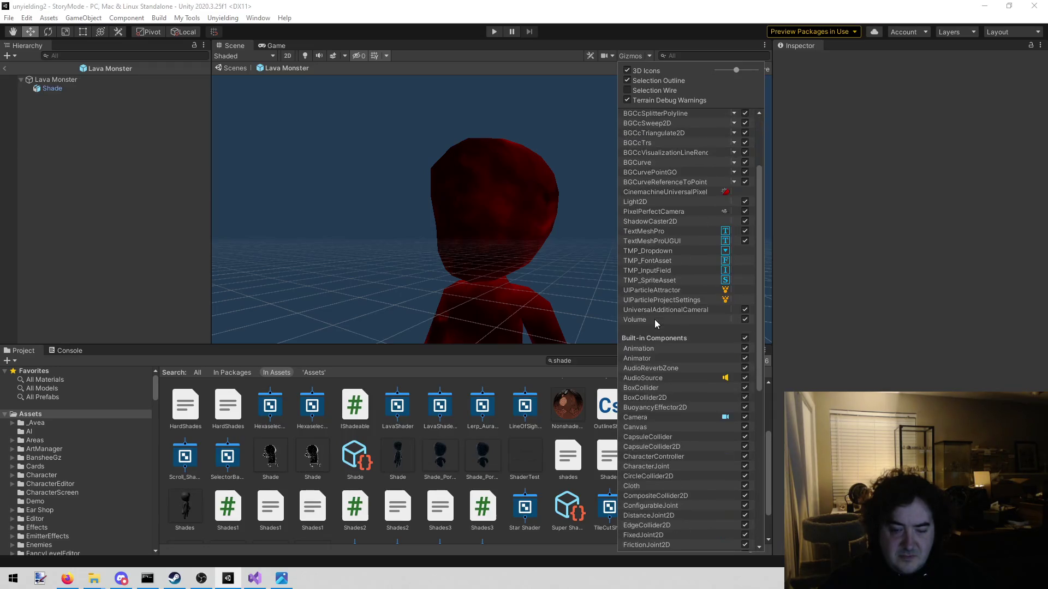
scroll(646, 306, down, 5)
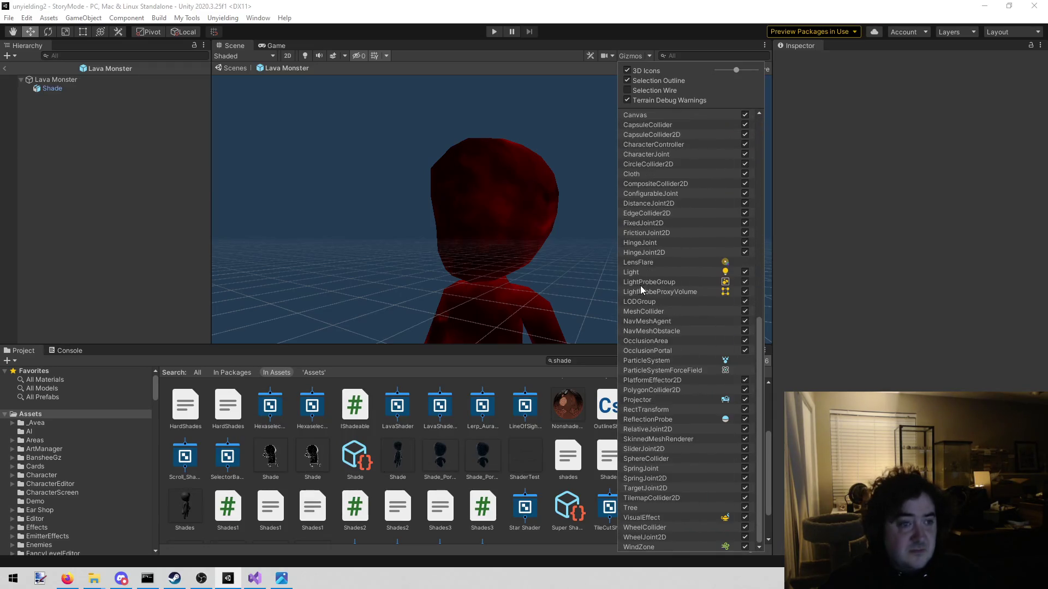
click(250, 243)
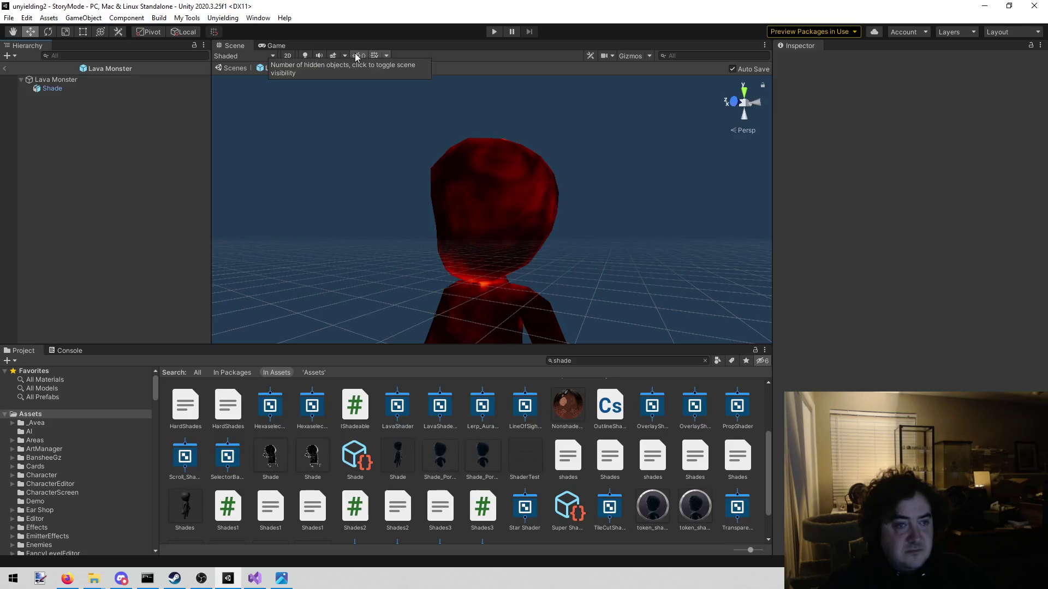
click(377, 55)
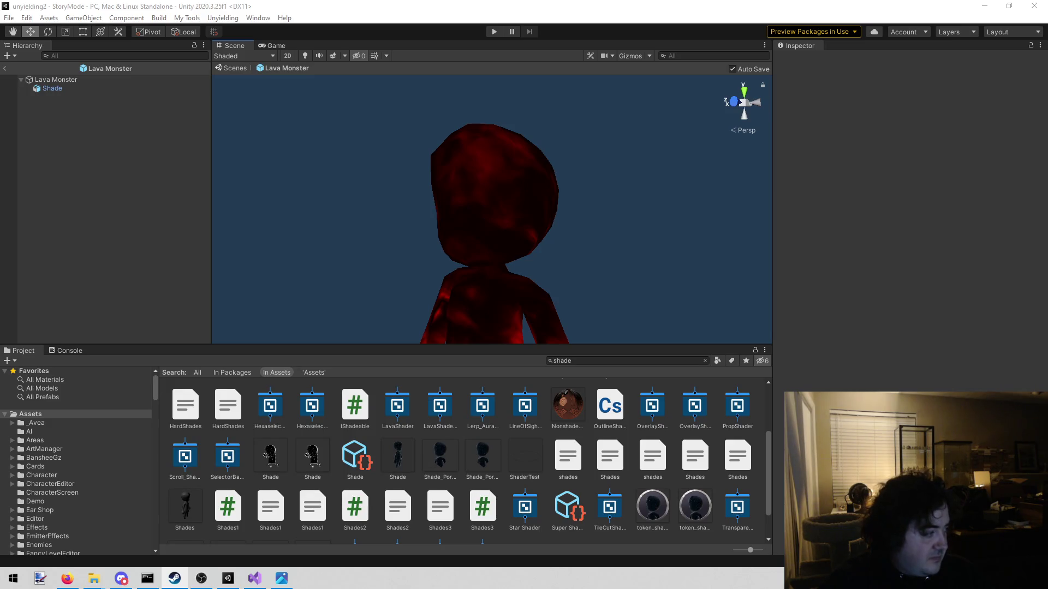
Step: Switch from Unity over to the Steam window
key(alt+Tab)
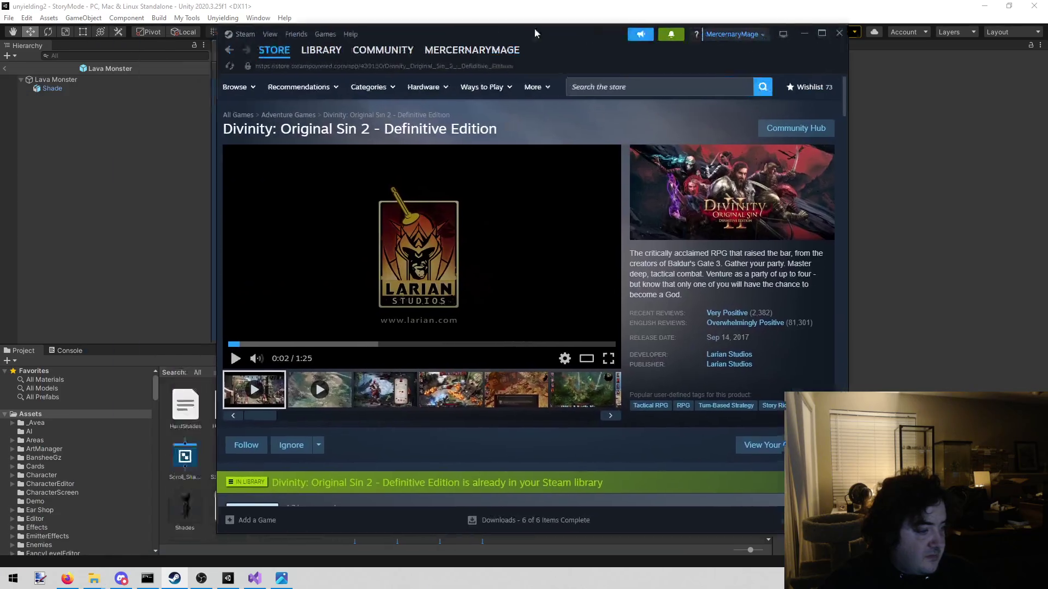
Step: Maximize and restore the Steam window, then show the Divinity: Original Sin 2 character-creation screenshot
double_click(532, 29)
mouse_move(750, 307)
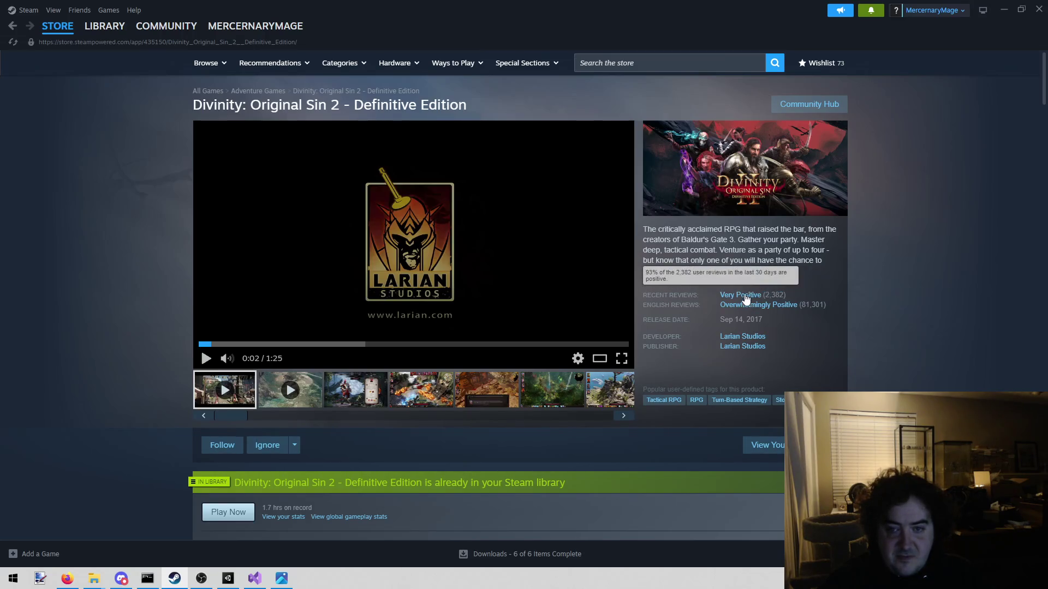
mouse_move(538, 5)
mouse_down()
mouse_move(427, 30)
mouse_move(480, 39)
mouse_up()
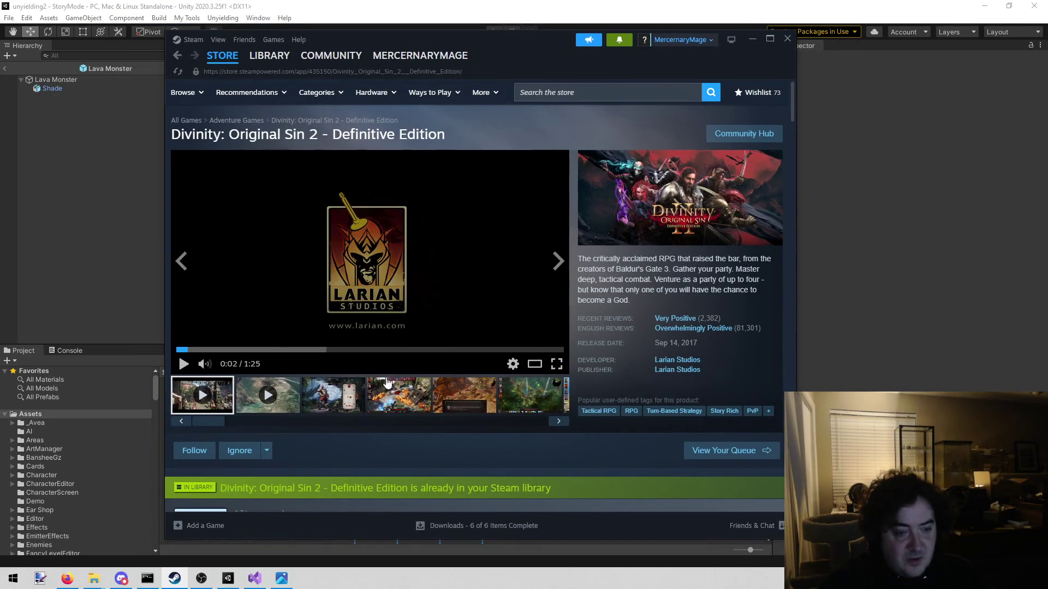
click(325, 397)
Step: Show the combat screenshot in the store page's main viewer
click(376, 405)
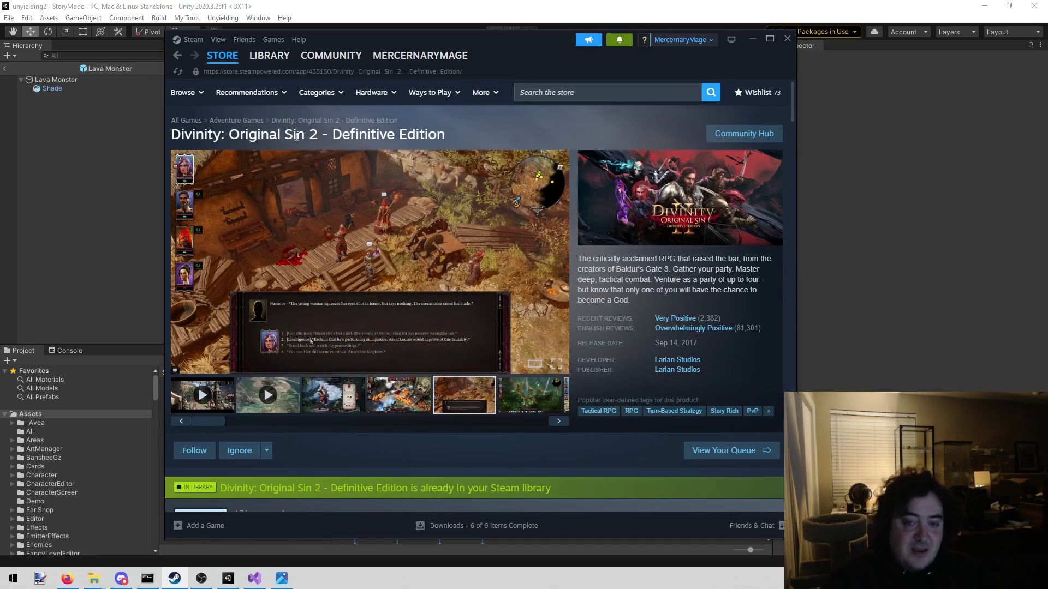
Step: Close the Steam store window to bring Unity back
mouse_move(679, 335)
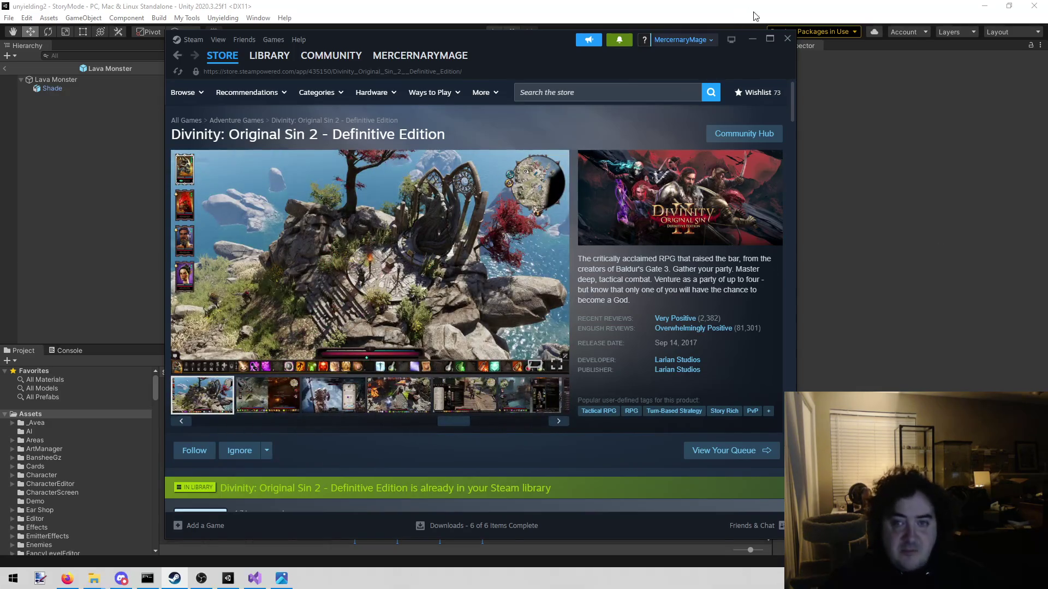
click(792, 42)
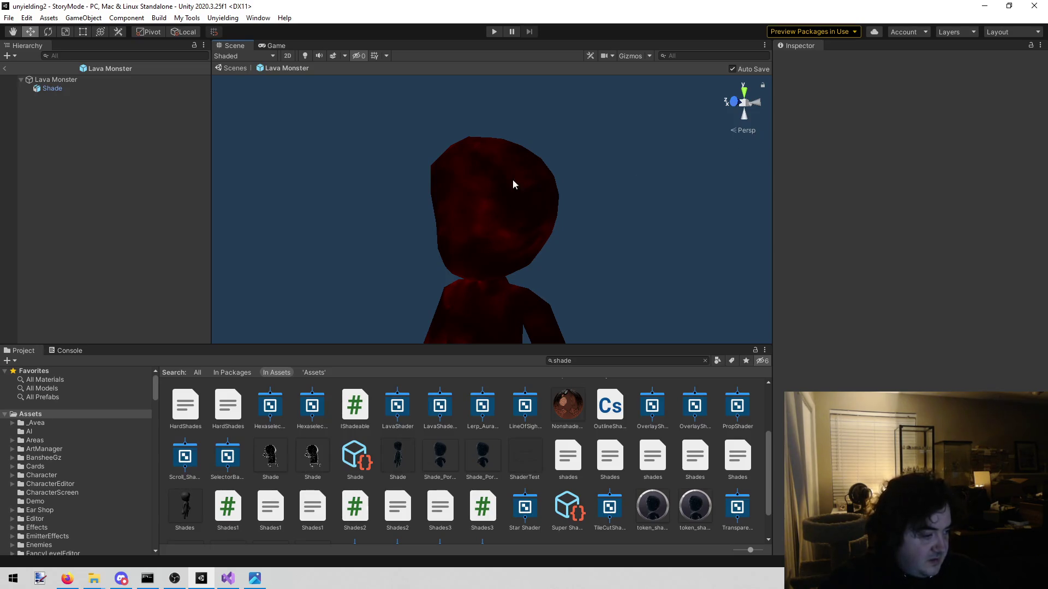
Step: Maximize the Scene view to inspect the lava texture, then un-maximize it to restore the editor layout
right_click(234, 46)
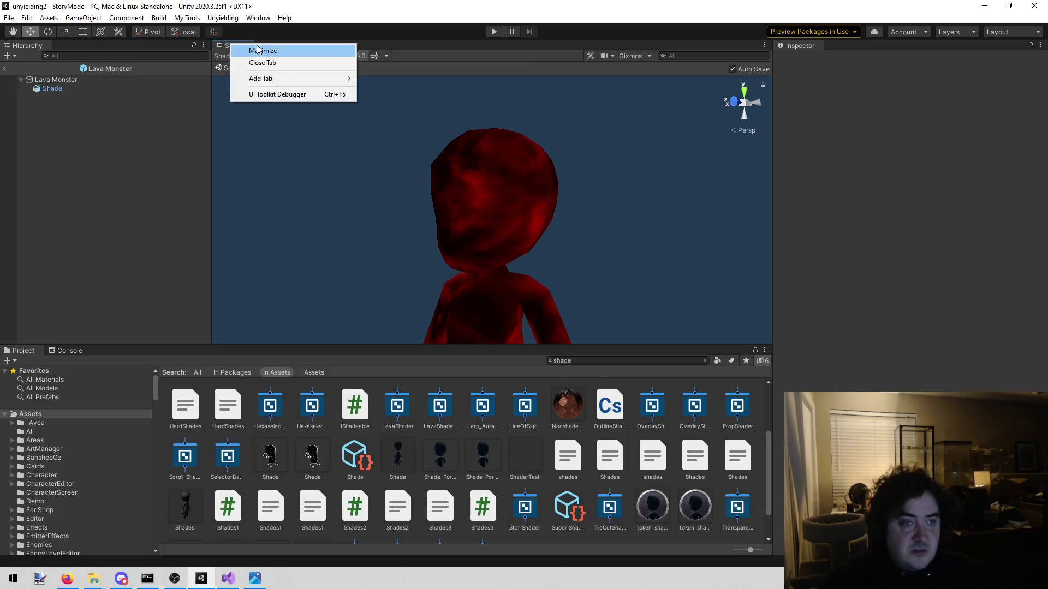
click(257, 49)
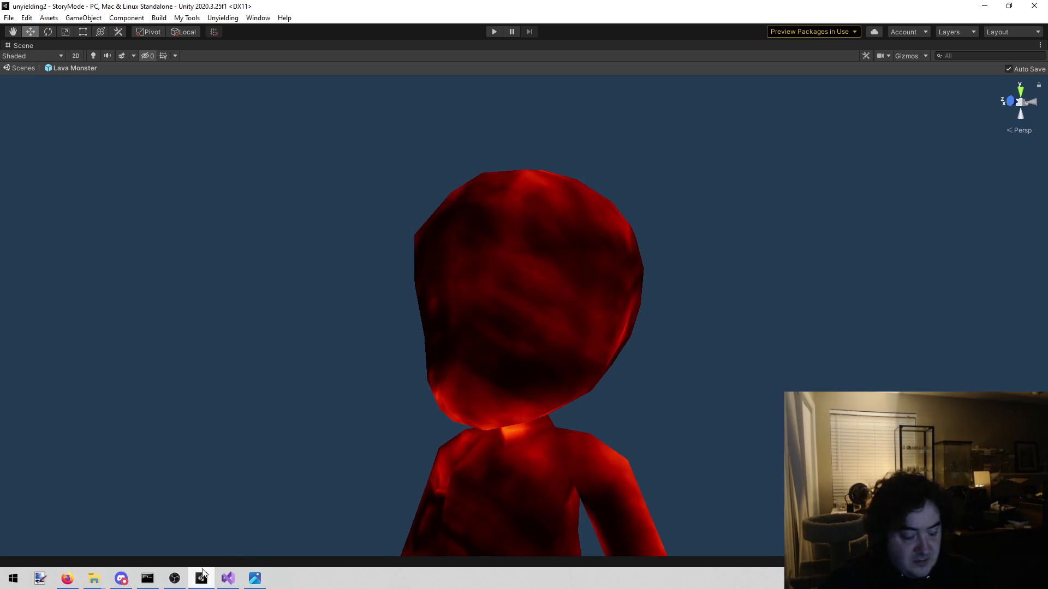
right_click(23, 46)
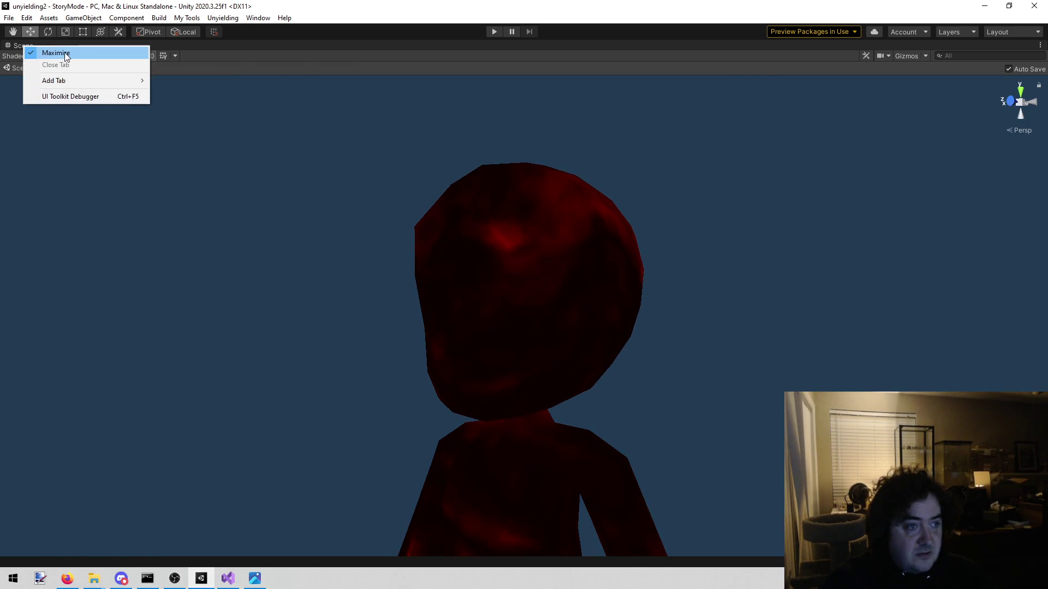
click(64, 53)
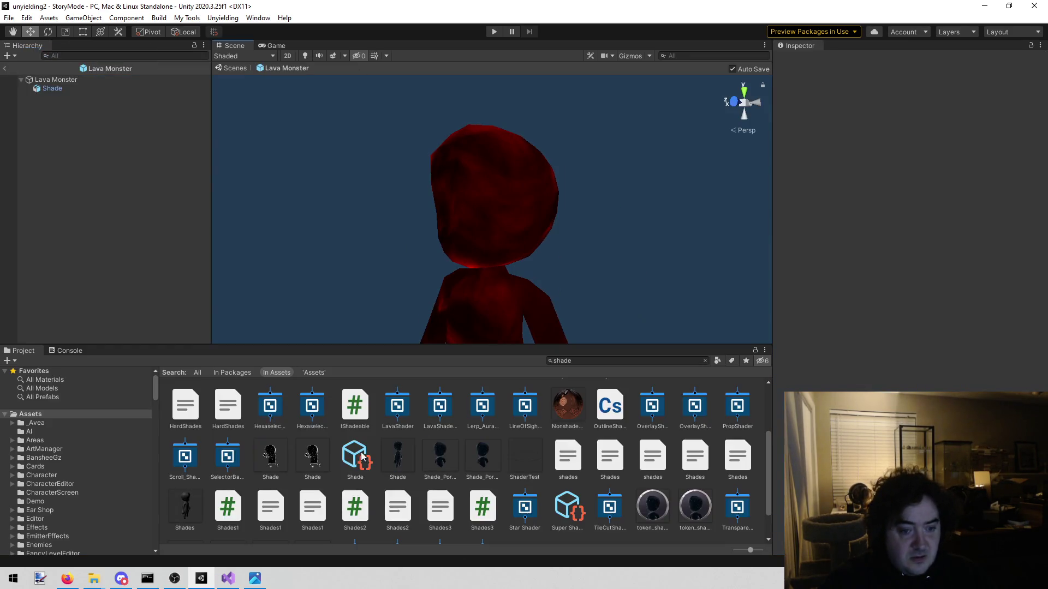
right_click(451, 454)
click(548, 180)
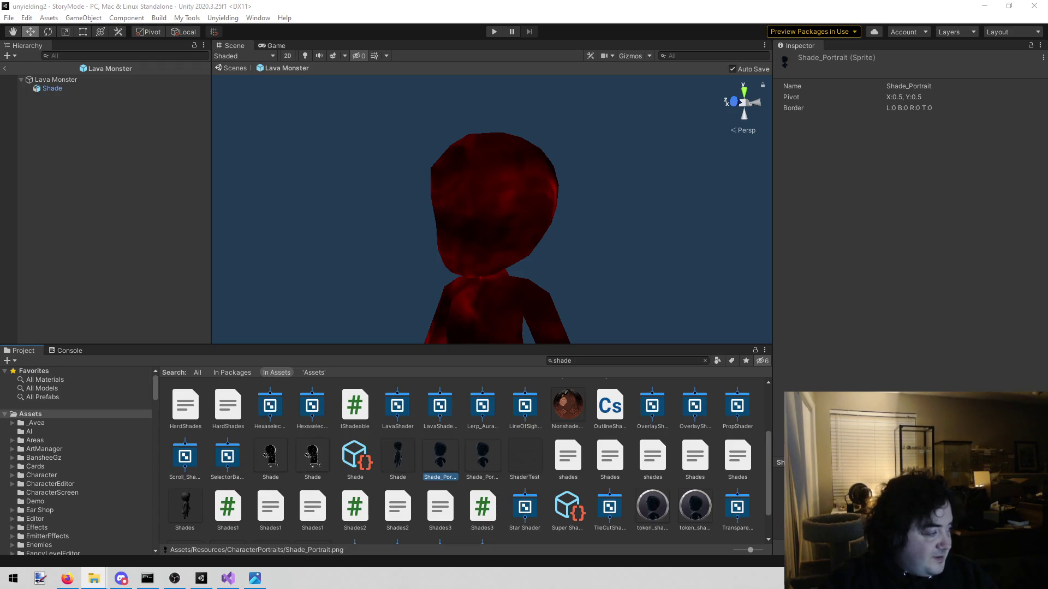
click(434, 453)
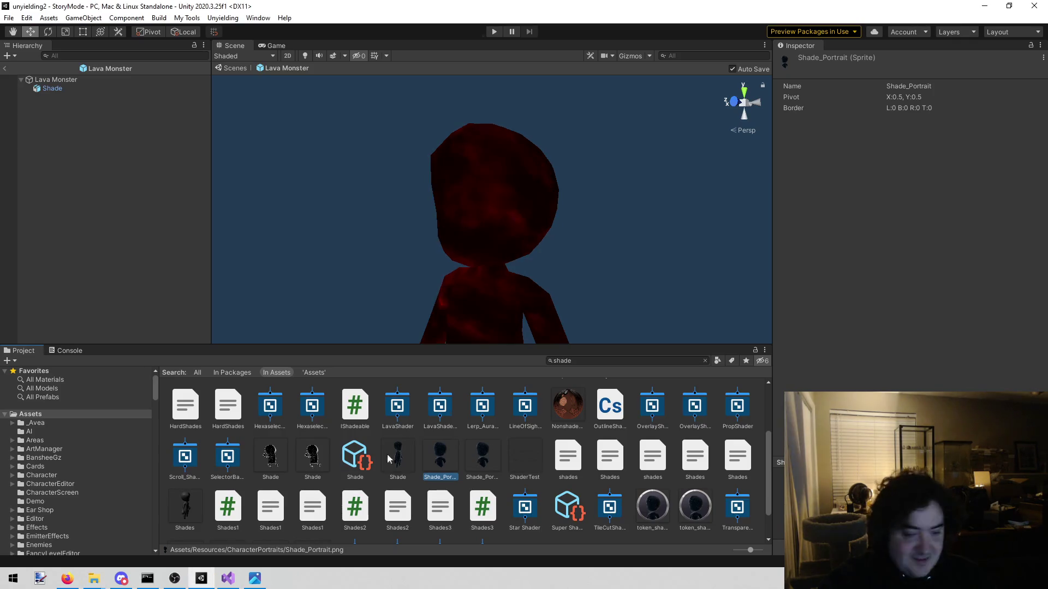
right_click(447, 460)
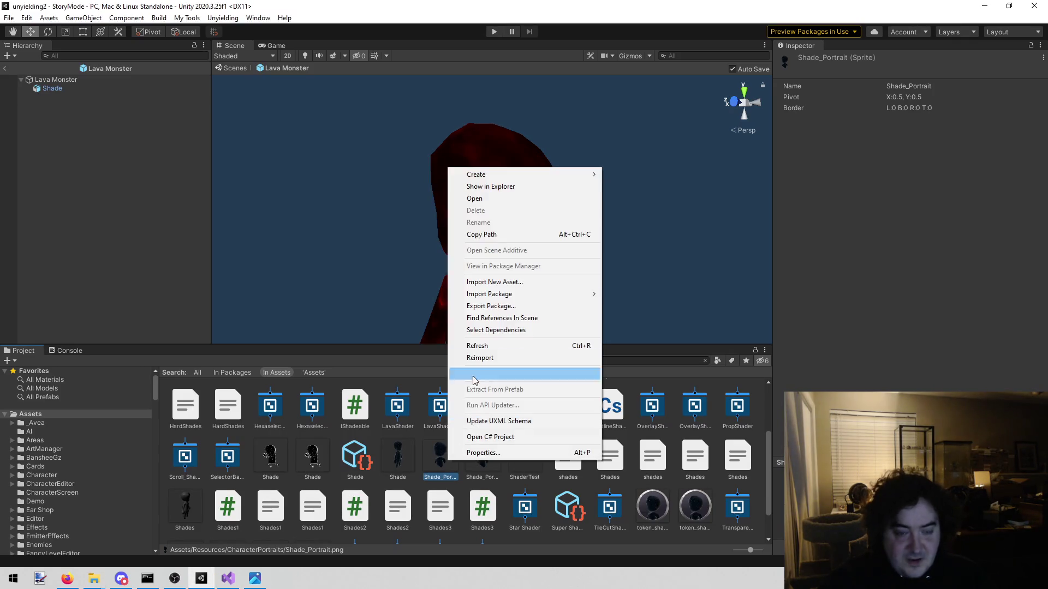
click(531, 191)
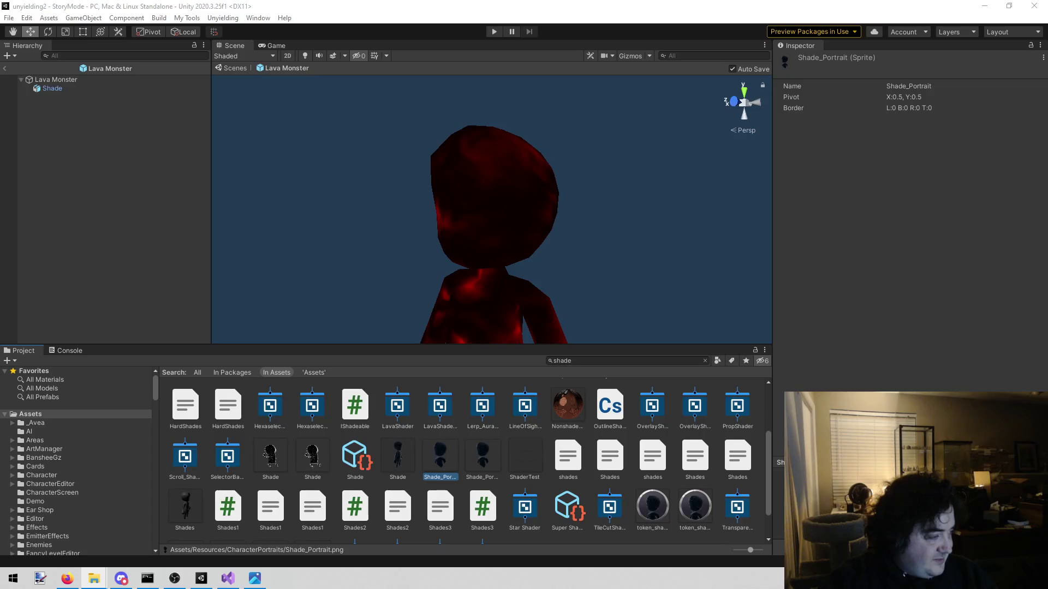
key(alt+Tab)
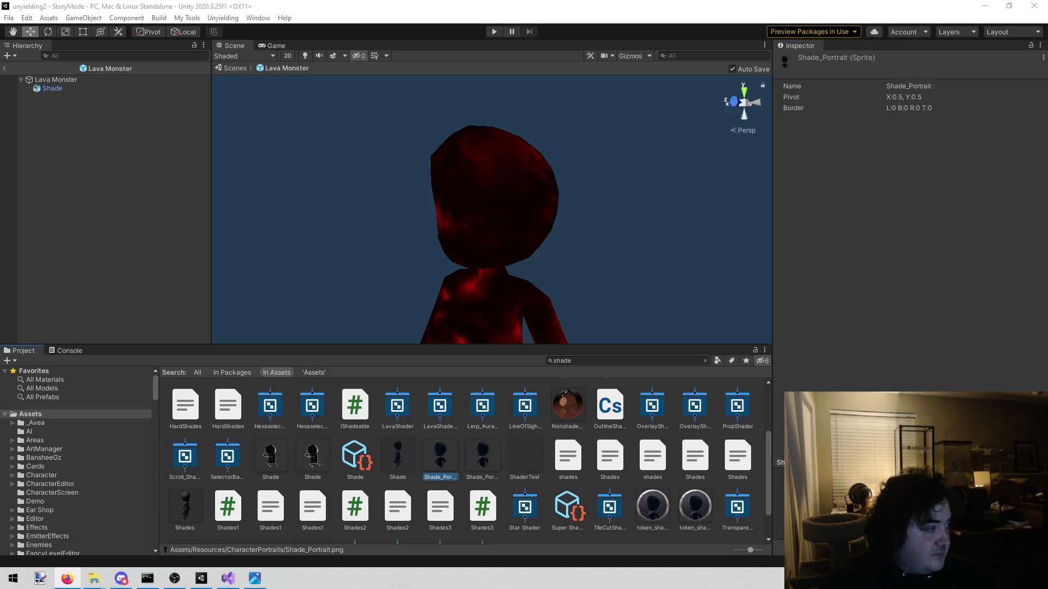
click(385, 156)
Step: Pull back, zoom and pan the Scene view to frame the whole Lava Monster, legs included
mouse_move(381, 167)
mouse_down()
mouse_move(393, 205)
mouse_move(378, 218)
mouse_move(381, 179)
mouse_up()
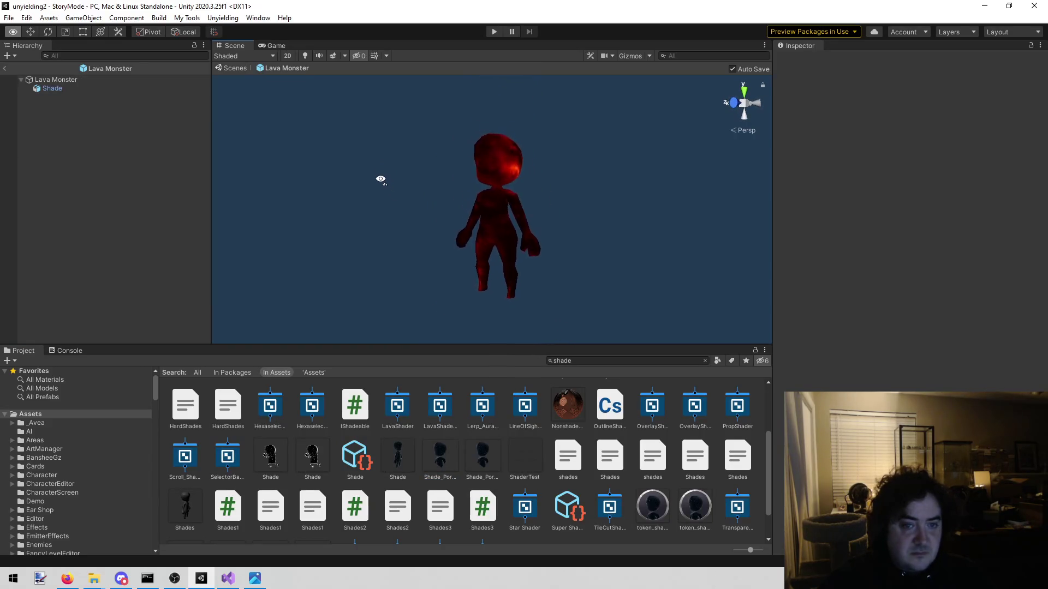
scroll(384, 176, up, 2)
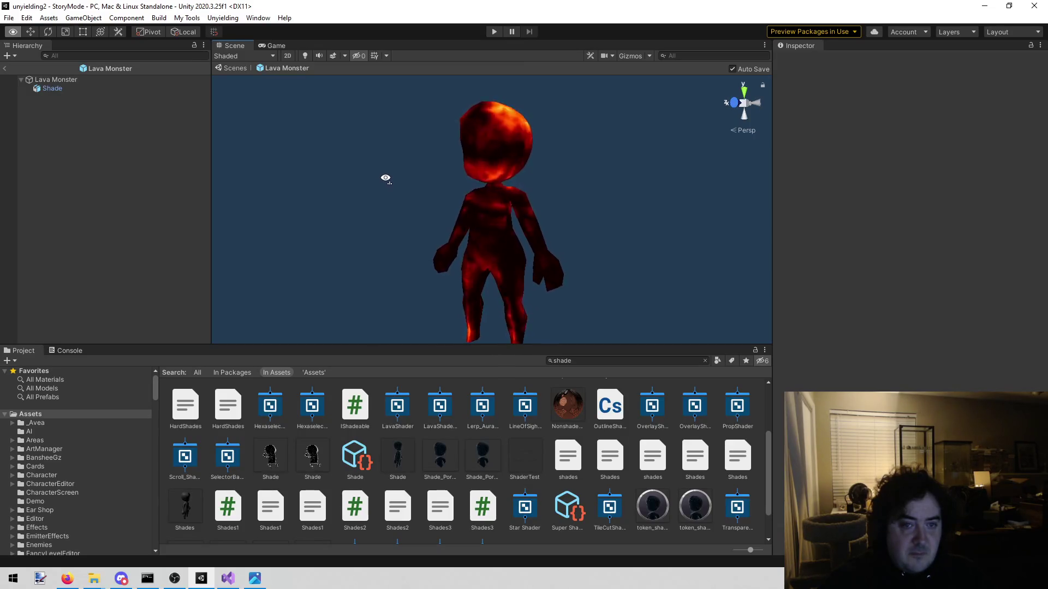
drag(385, 176, 374, 178)
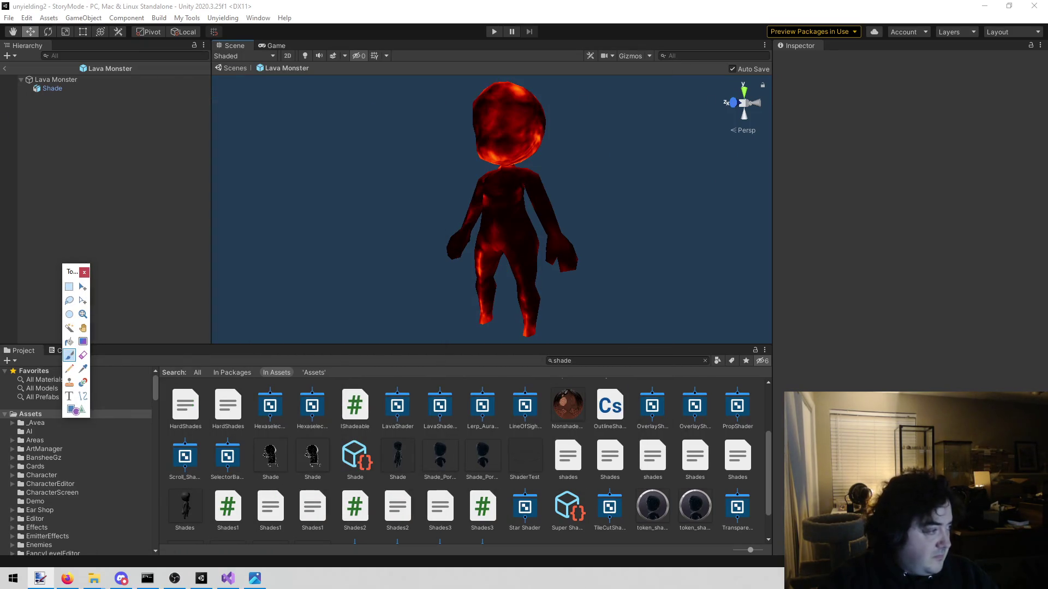
Step: Cycle paint.net's Move Selected Pixels, Rectangle Select and Zoom tools via shortcuts and the tools palette
key(m)
key(s)
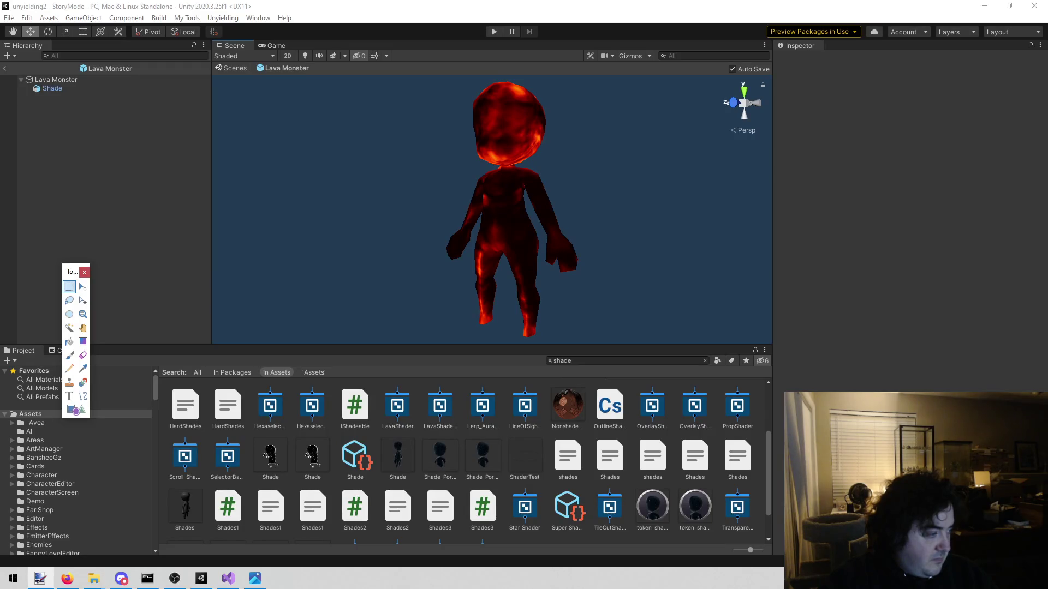
key(alt+Tab)
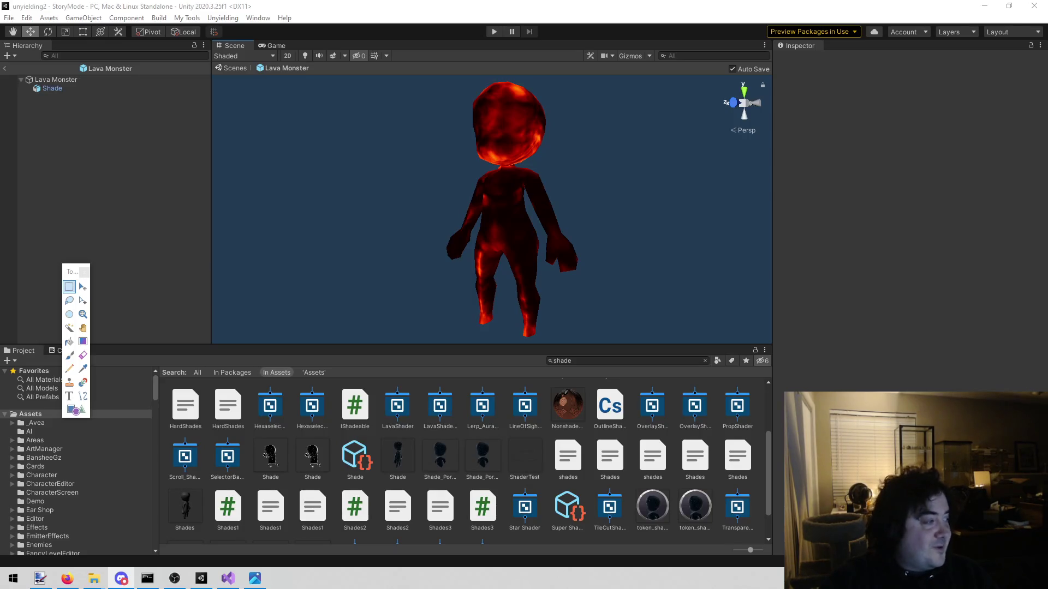
key(alt+Tab)
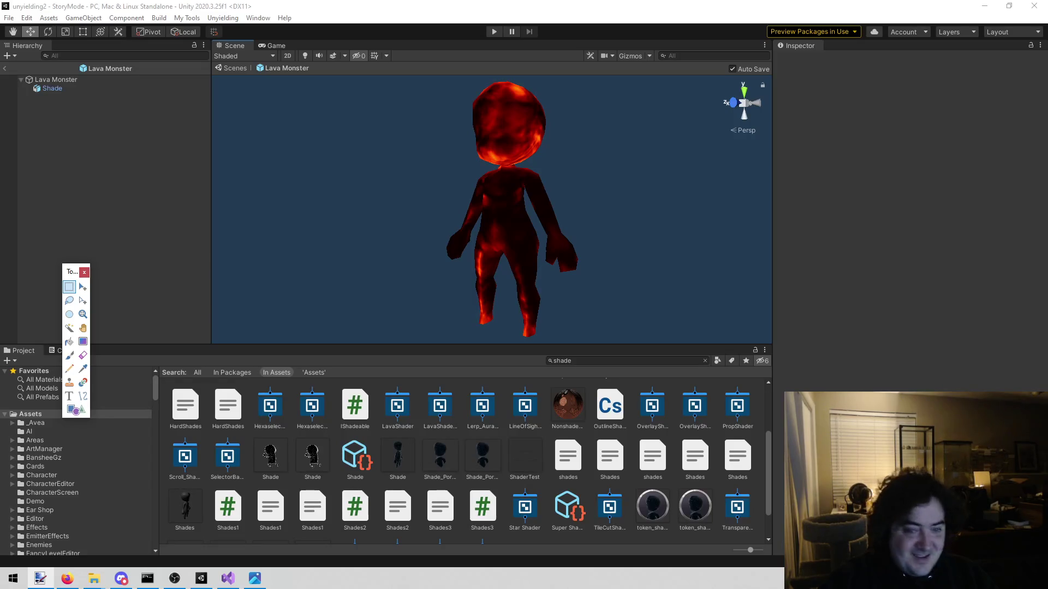
click(83, 314)
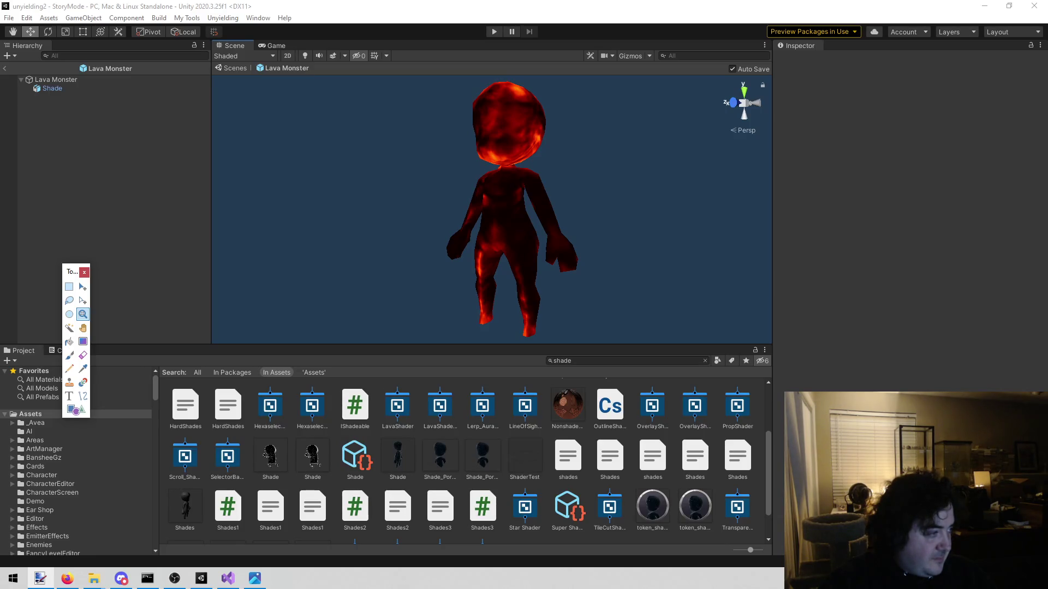
click(69, 287)
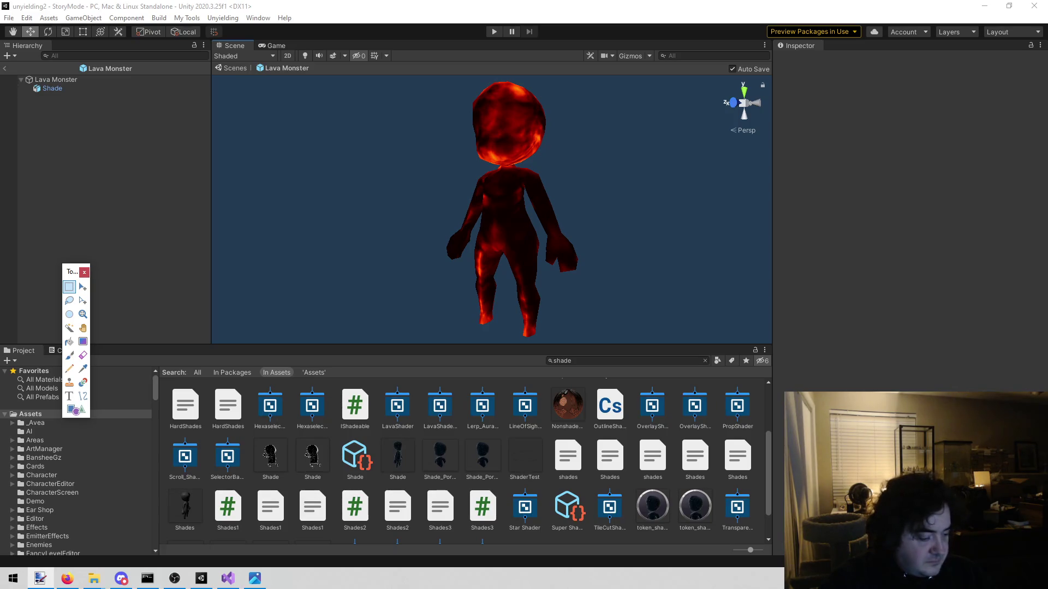
click(82, 287)
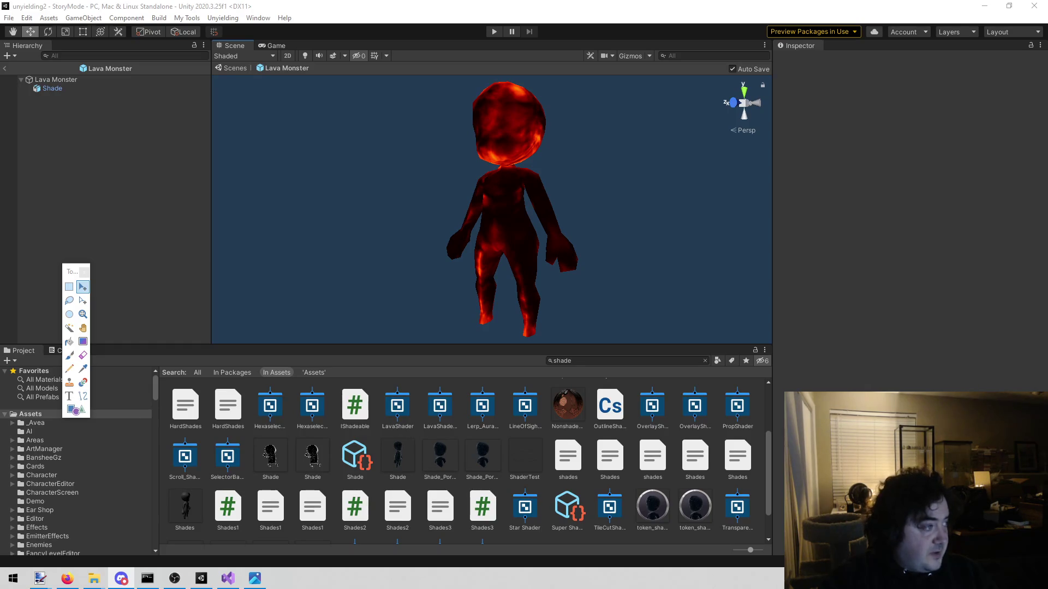
key(alt+Tab)
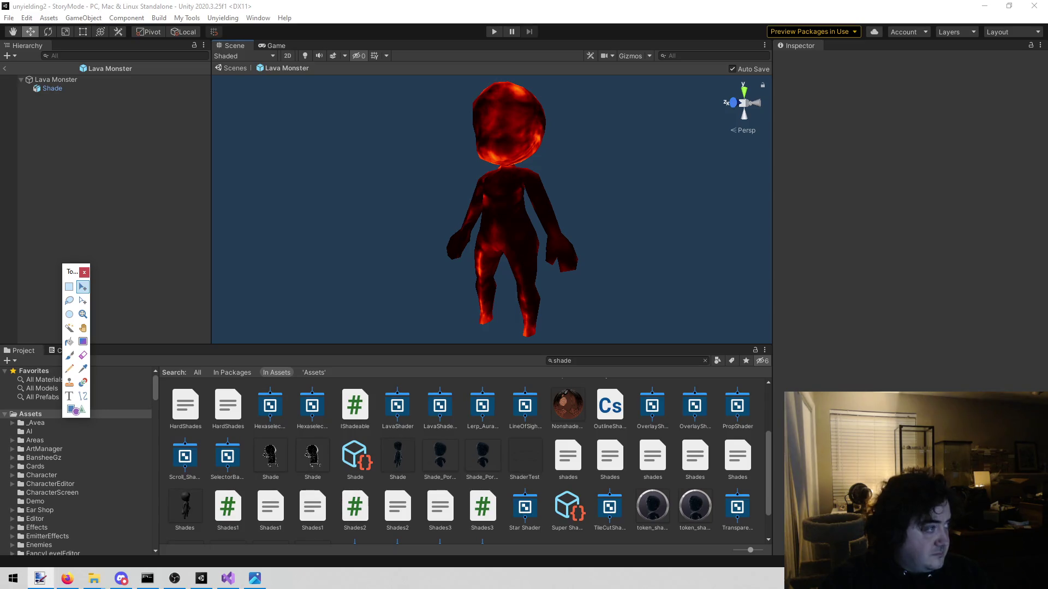
key(alt+Tab)
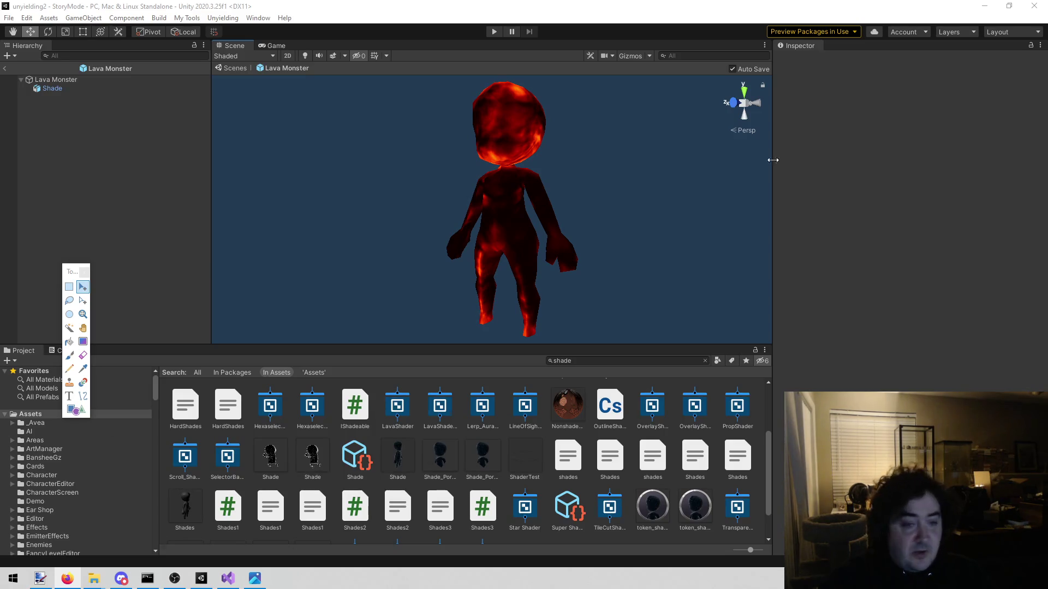
click(255, 578)
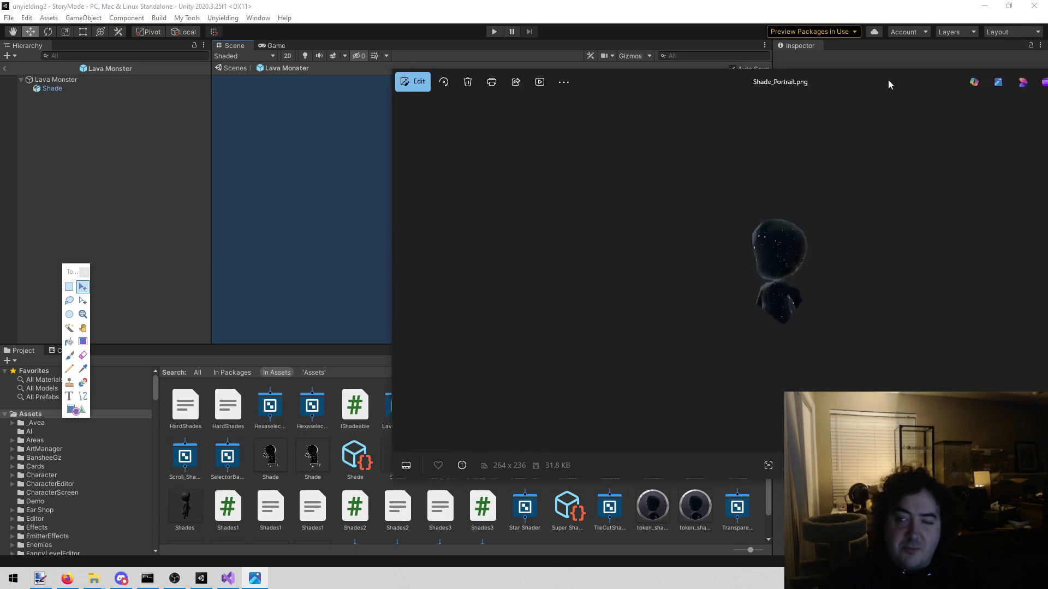
click(969, 83)
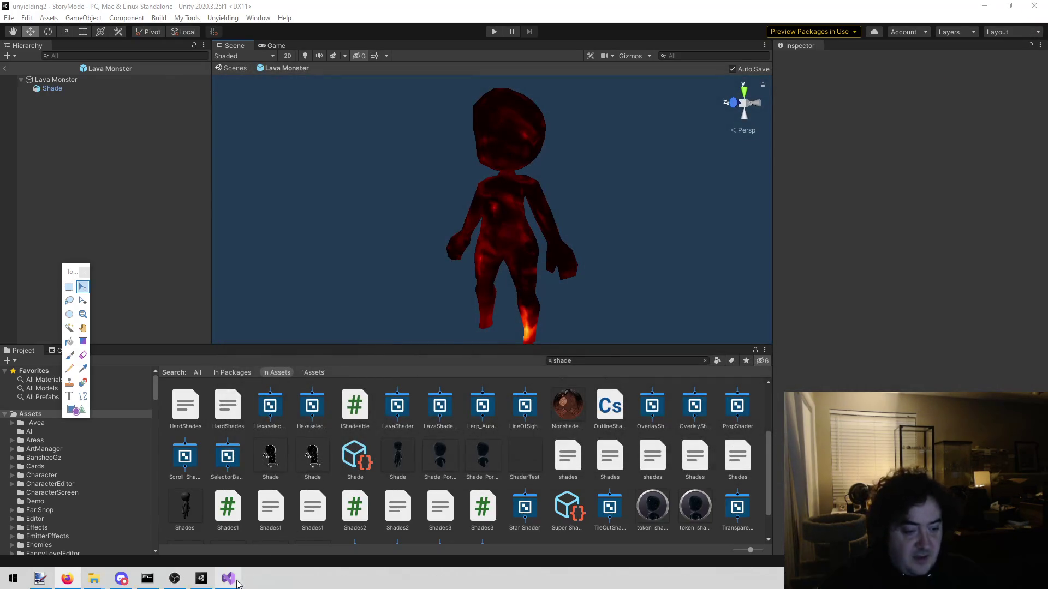
click(228, 578)
Step: Delete the both portraits line and leftover blank lines from the todo list, then save it
mouse_move(498, 243)
mouse_down()
mouse_move(84, 236)
mouse_move(64, 265)
mouse_move(70, 246)
mouse_up()
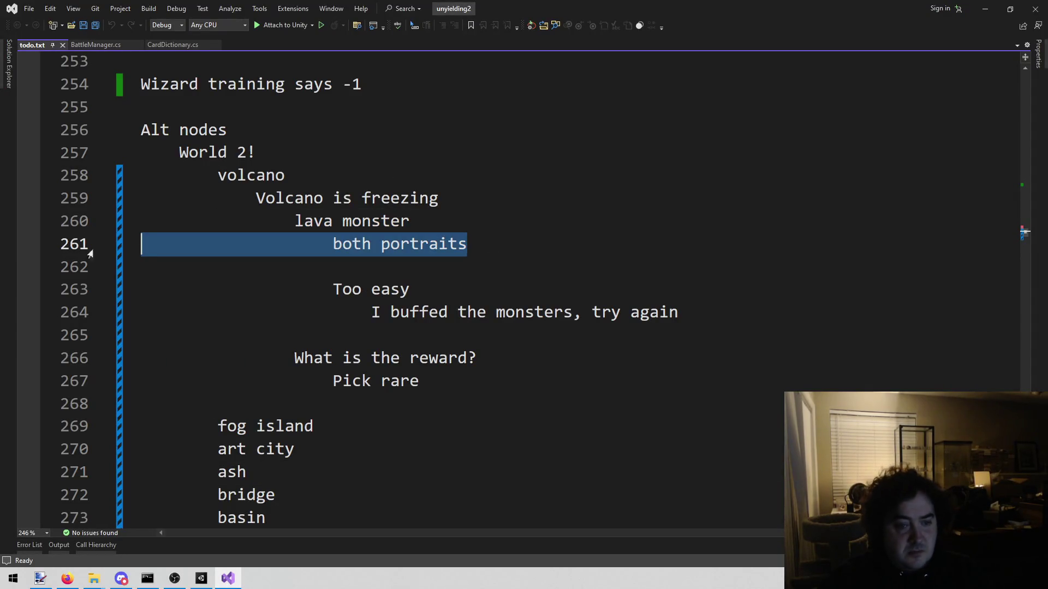
key(BackSpace)
click(370, 271)
key(BackSpace)
key(BackSpace)
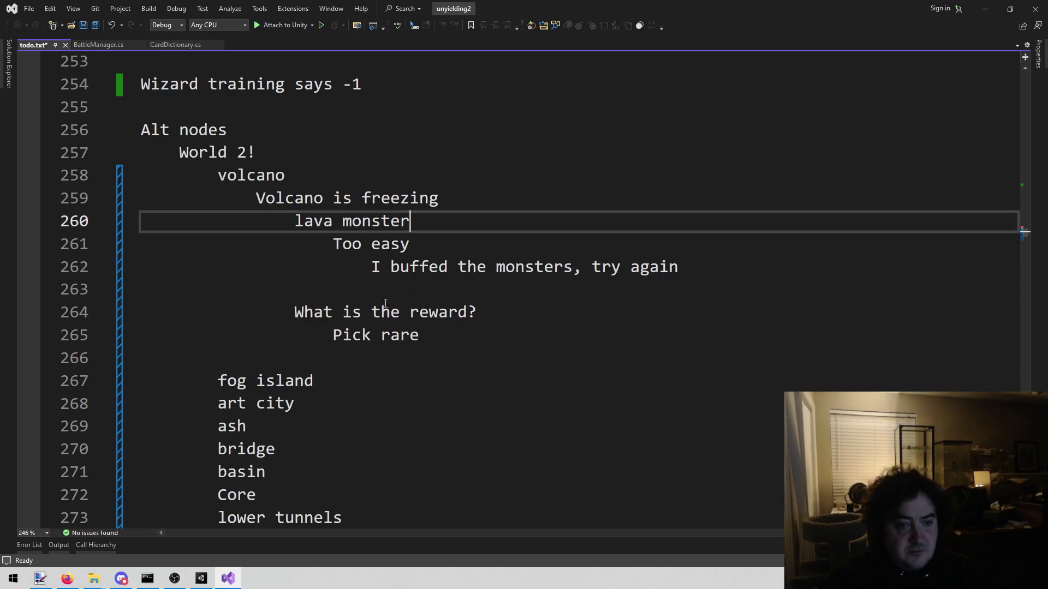
mouse_move(429, 336)
mouse_down()
mouse_move(218, 335)
mouse_move(279, 320)
mouse_up()
click(472, 334)
key(ctrl+s)
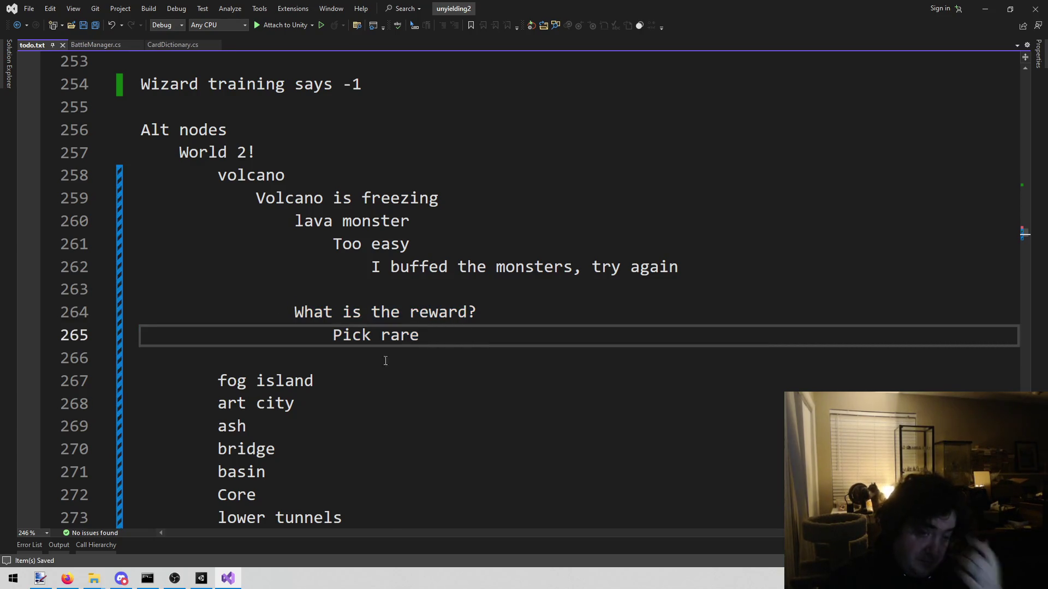
Step: Open EventNodeVolcano.cs through the solution file search using 'vol'
click(537, 173)
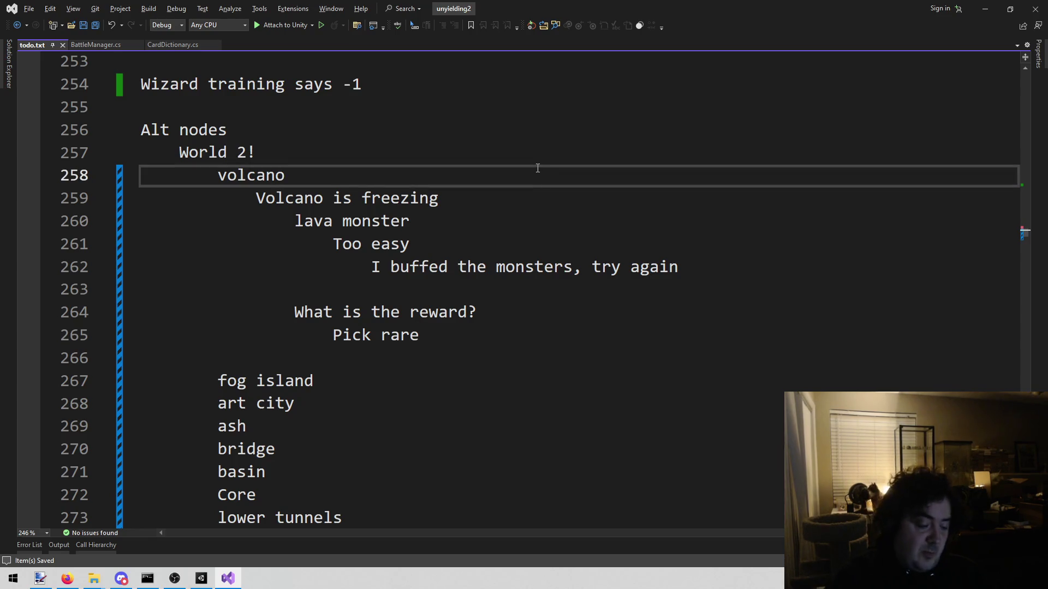
key(alt+shift+o)
text(lava)
key(BackSpace)
key(BackSpace)
key(BackSpace)
text(vol)
key(Return)
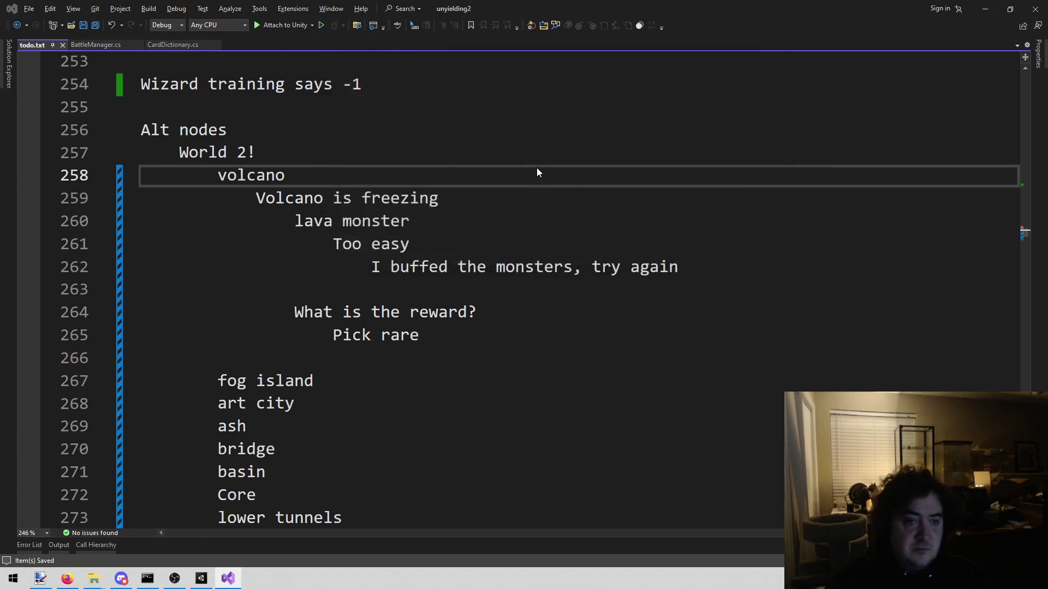
scroll(606, 206, down, 10)
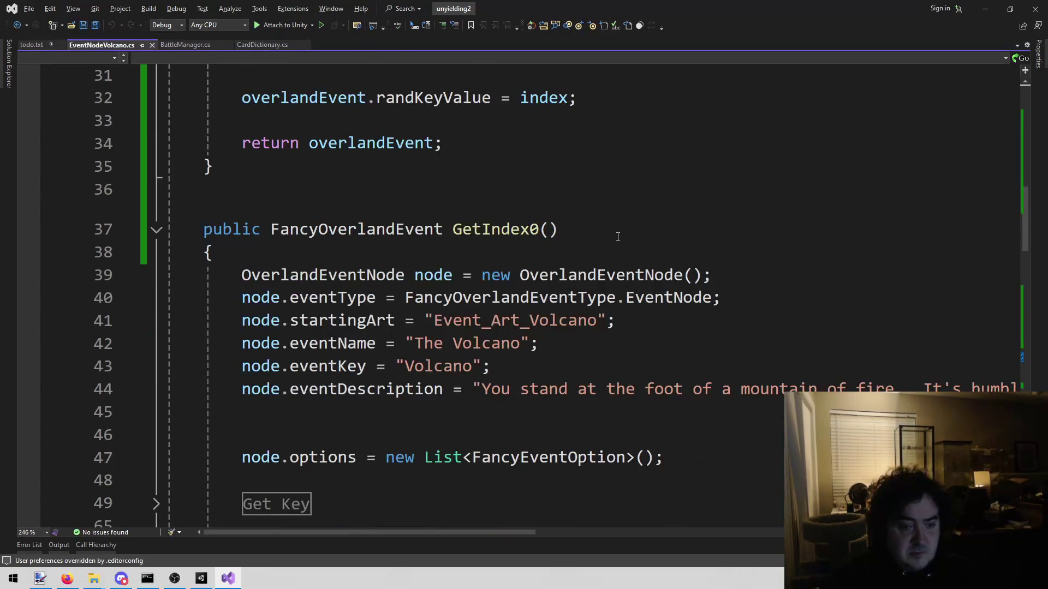
scroll(617, 237, down, 7)
scroll(616, 244, down, 2)
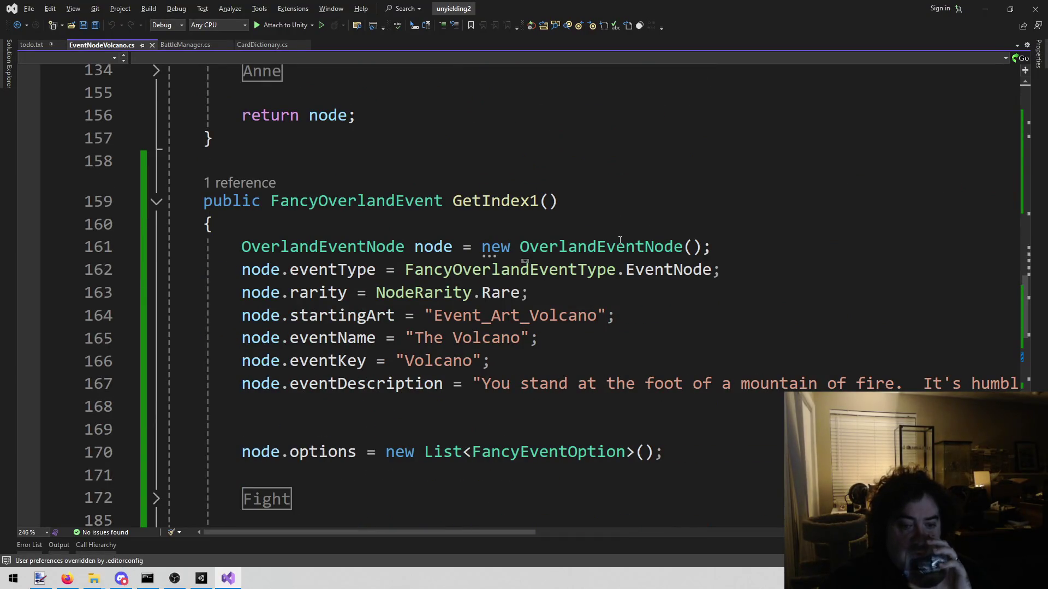
scroll(601, 256, down, 2)
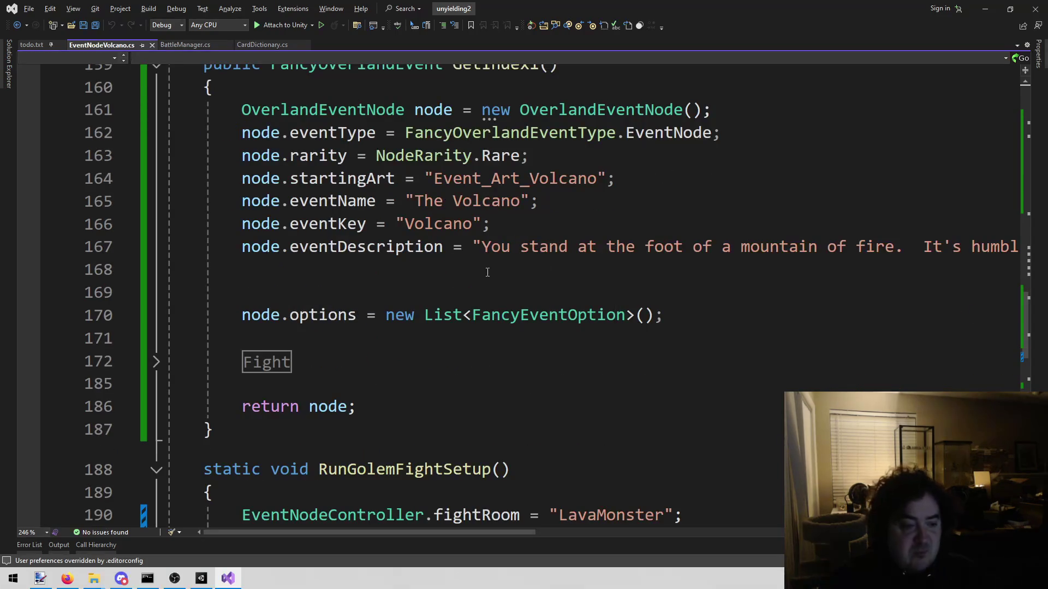
scroll(486, 273, down, 2)
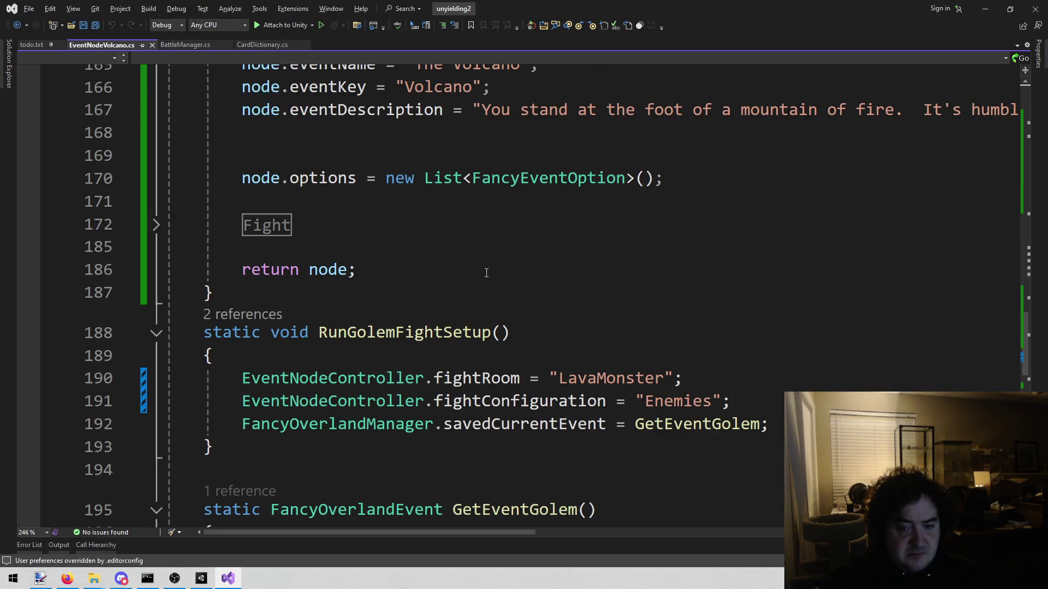
scroll(486, 273, down, 2)
scroll(487, 273, down, 2)
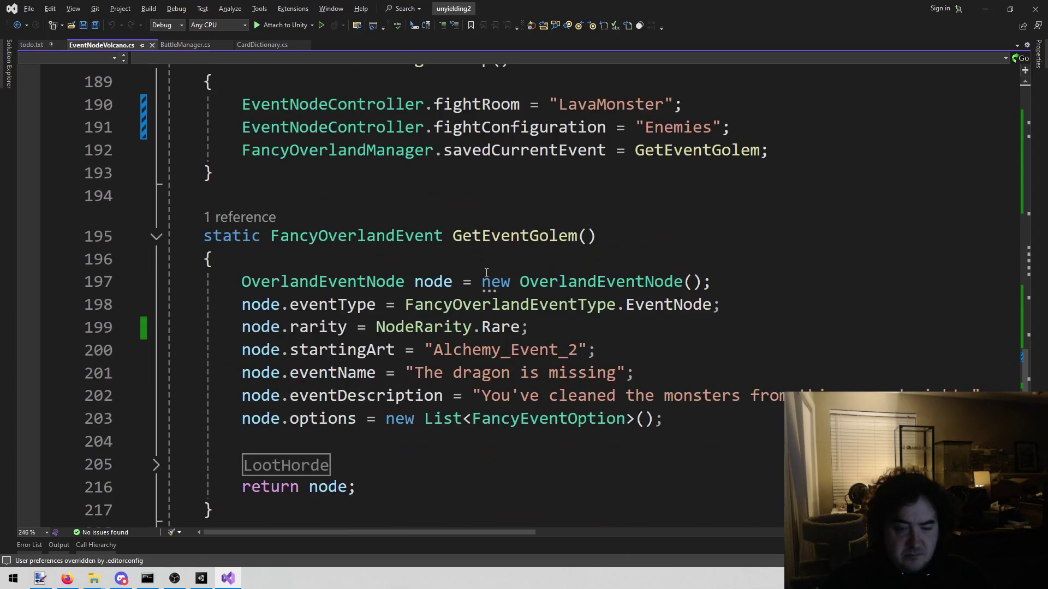
scroll(633, 269, down, 4)
scroll(634, 270, down, 2)
scroll(634, 271, up, 14)
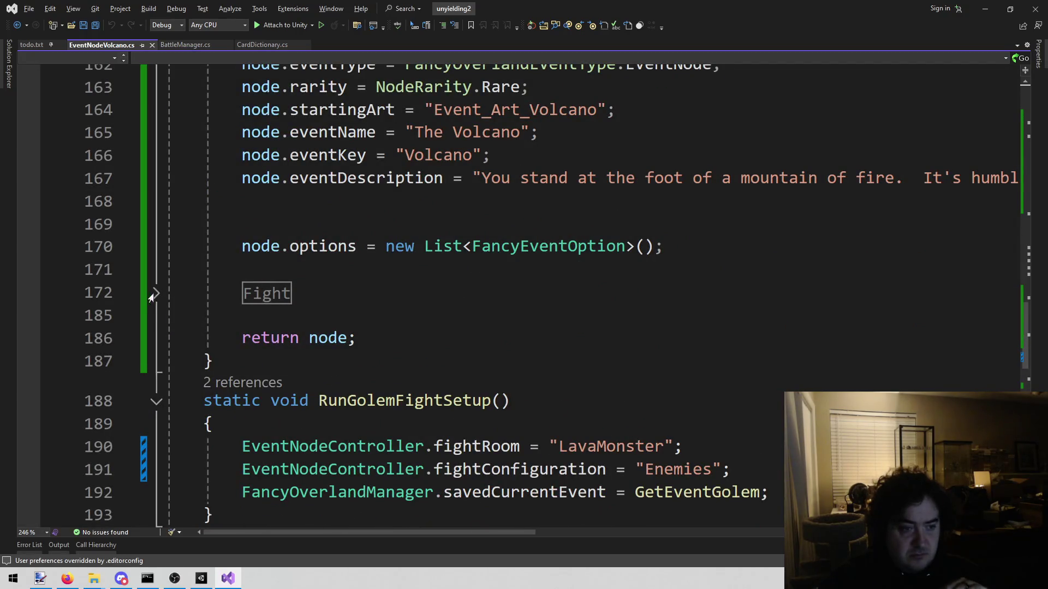
click(153, 297)
scroll(778, 334, down, 1)
click(812, 352)
key(Down)
scroll(818, 335, down, 3)
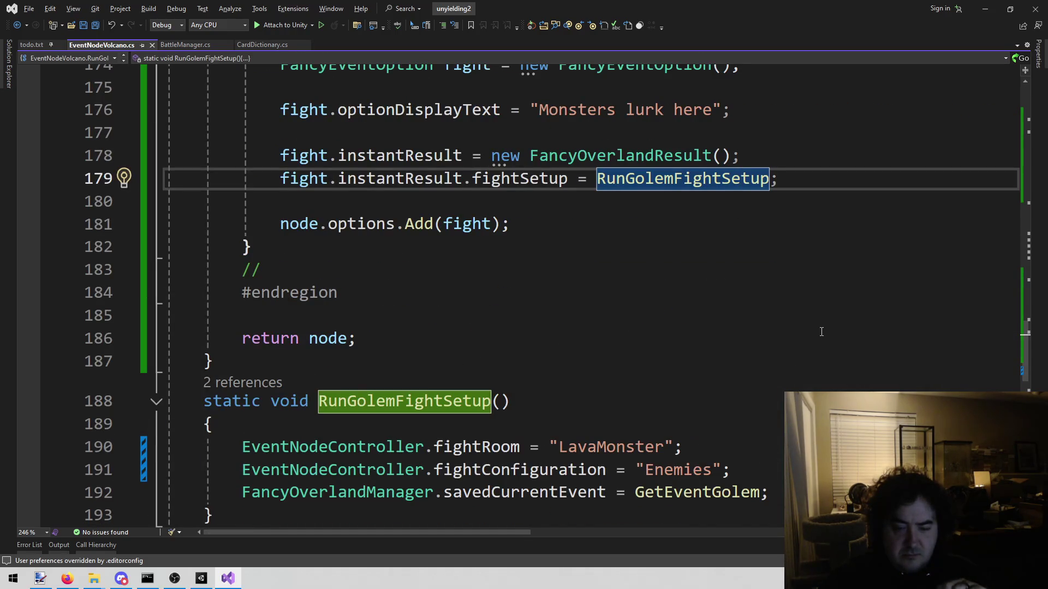
scroll(822, 327, up, 13)
scroll(825, 322, up, 2)
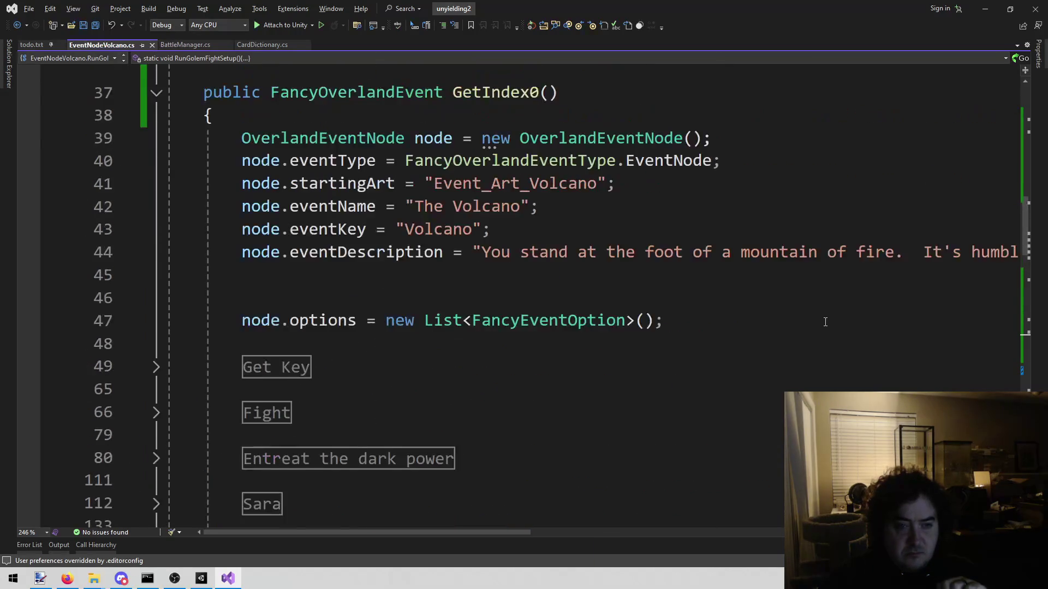
scroll(825, 322, up, 2)
scroll(823, 319, down, 5)
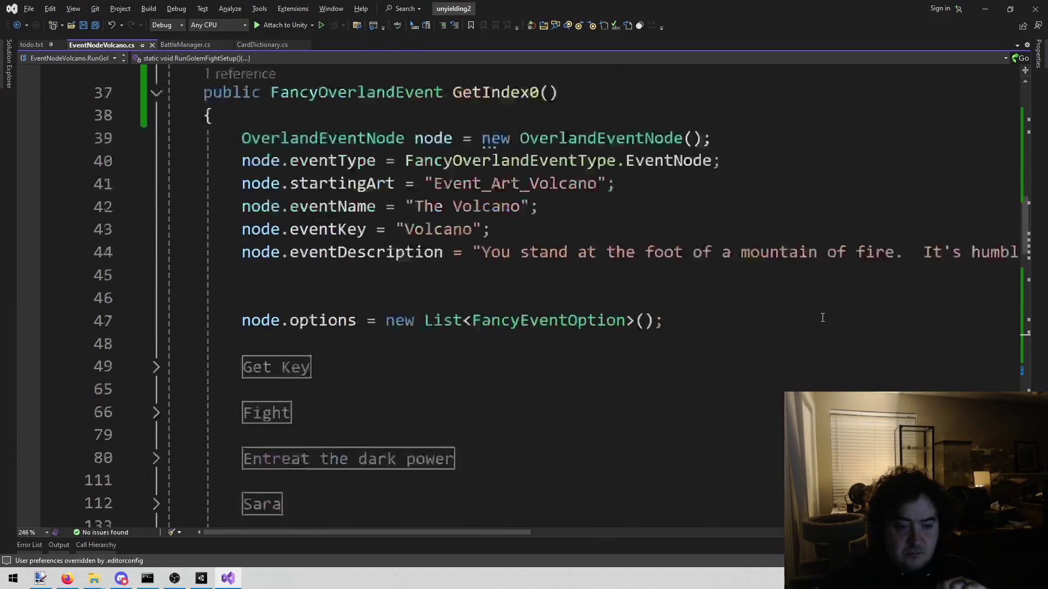
scroll(821, 317, down, 9)
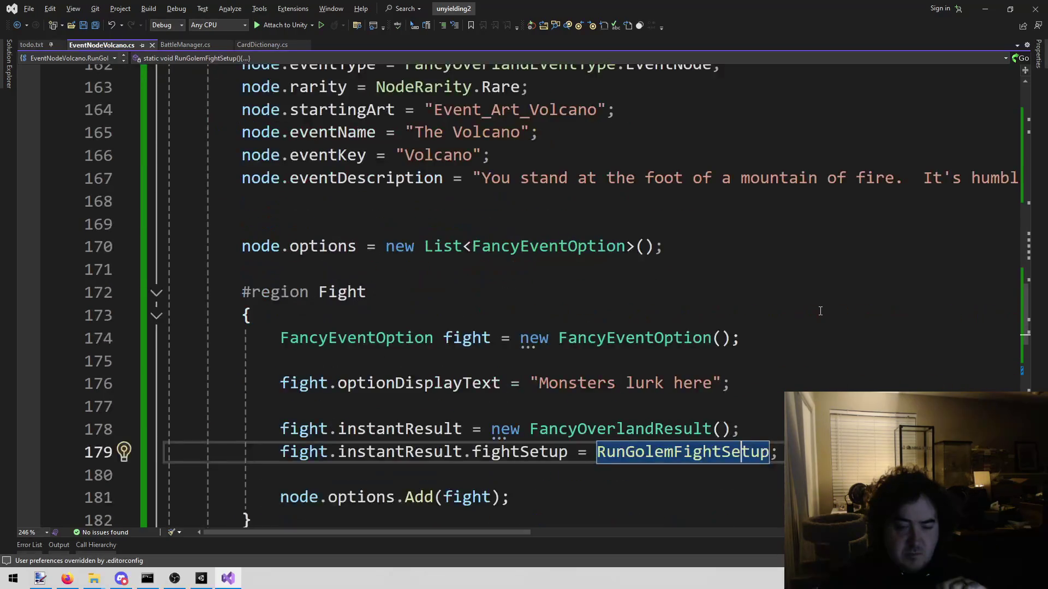
scroll(820, 311, down, 2)
scroll(820, 310, up, 2)
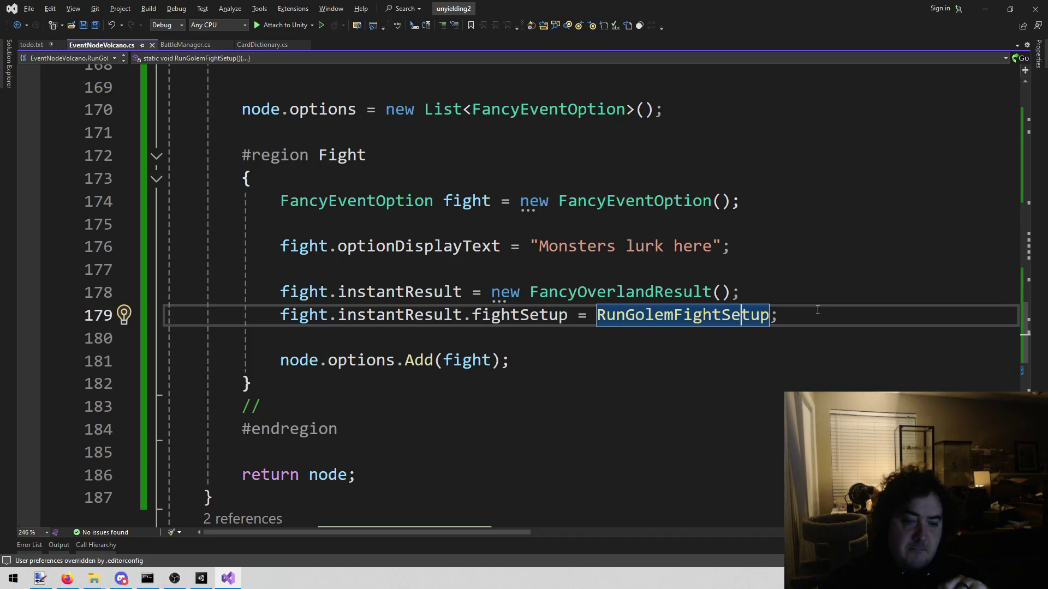
scroll(818, 310, down, 4)
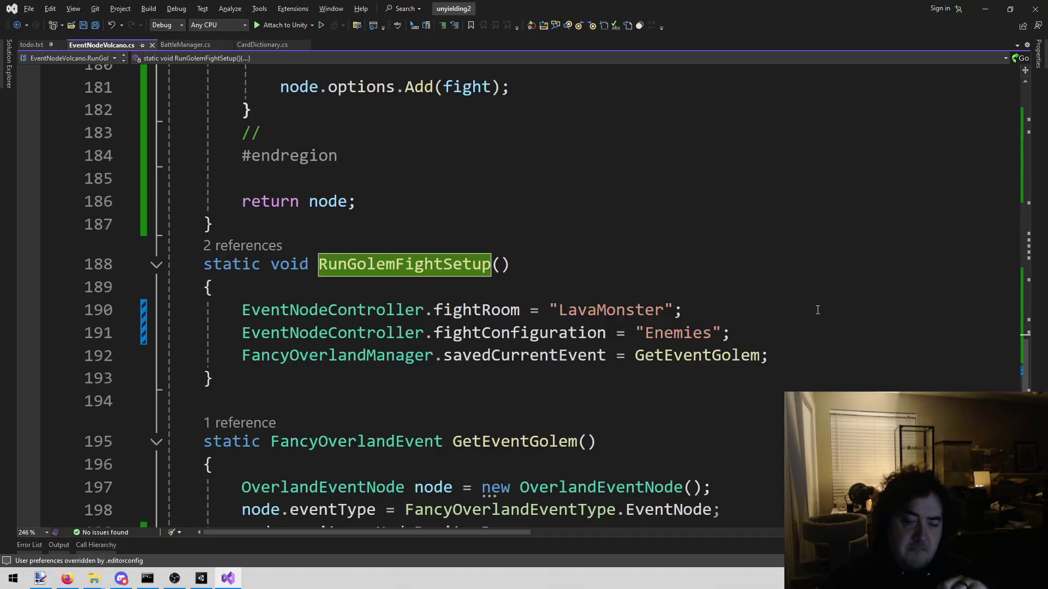
Step: Rename the GetEventGolem call on line 192 to GetEventGolem2
click(703, 355)
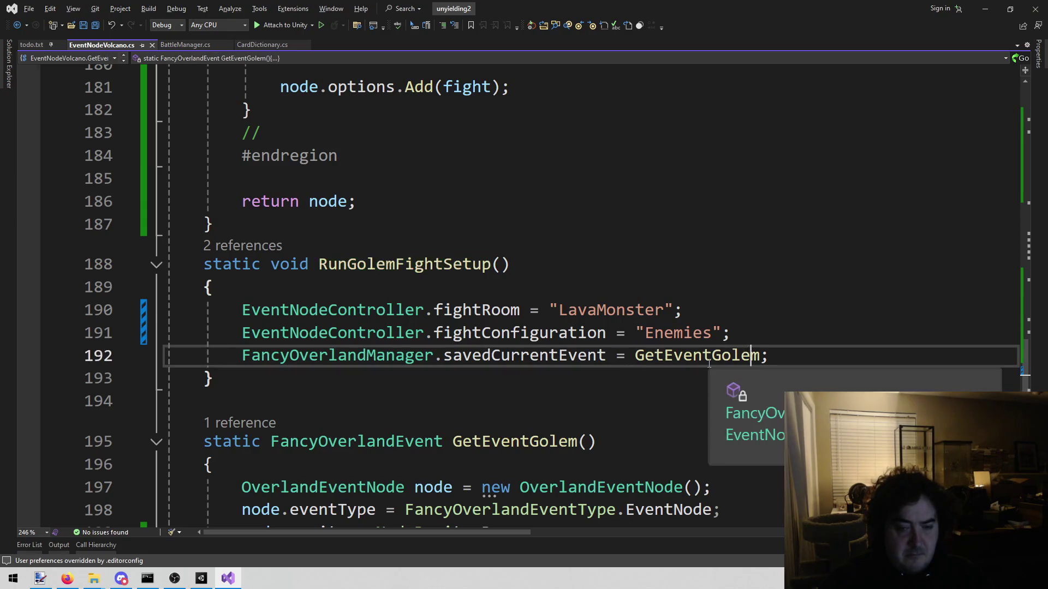
scroll(694, 362, down, 2)
scroll(694, 362, down, 2)
scroll(727, 224, up, 2)
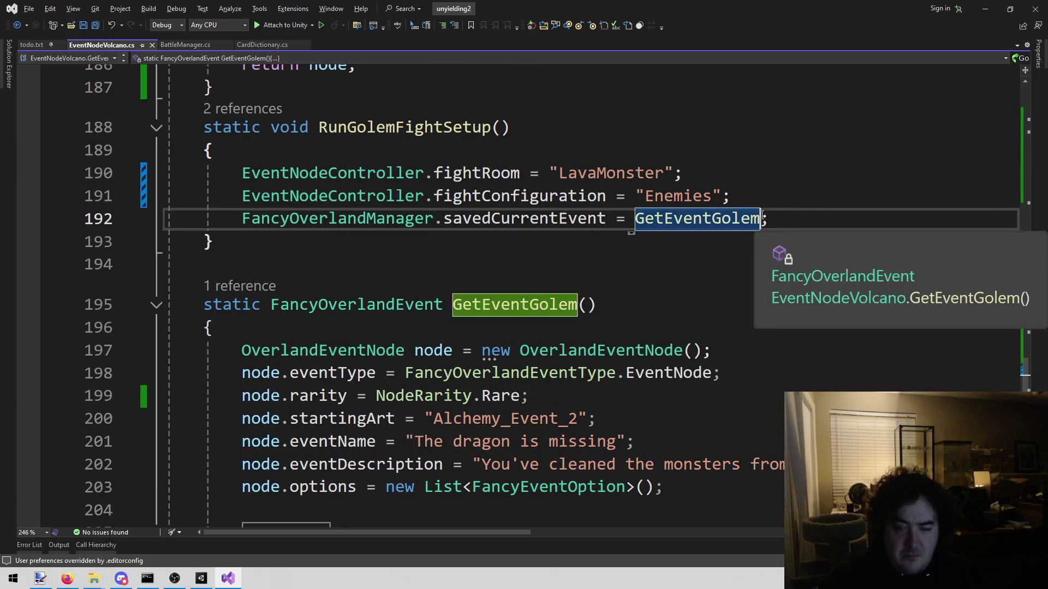
text(2)
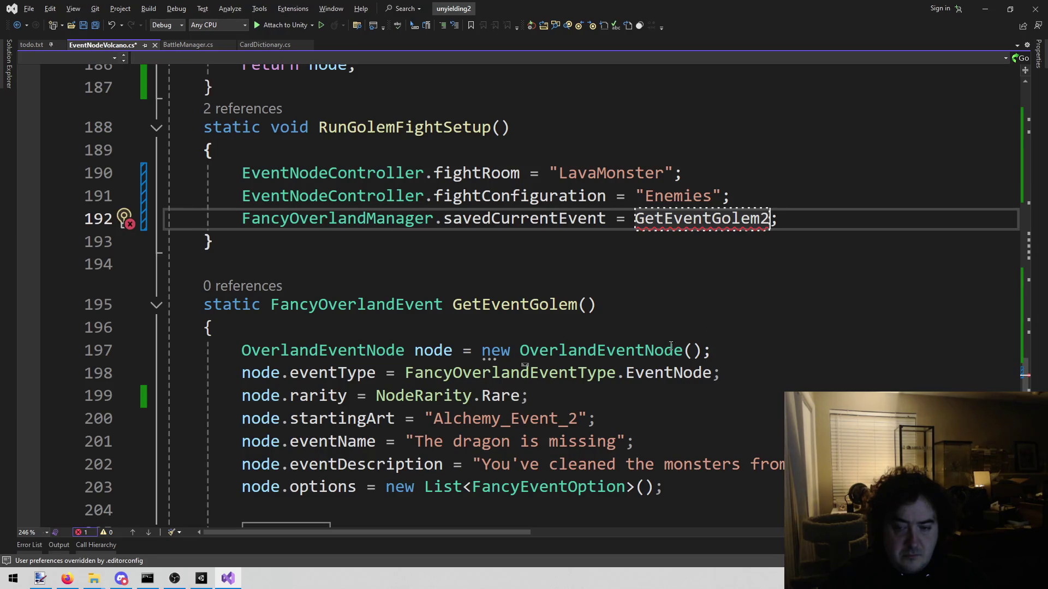
scroll(671, 342, down, 2)
scroll(326, 268, up, 2)
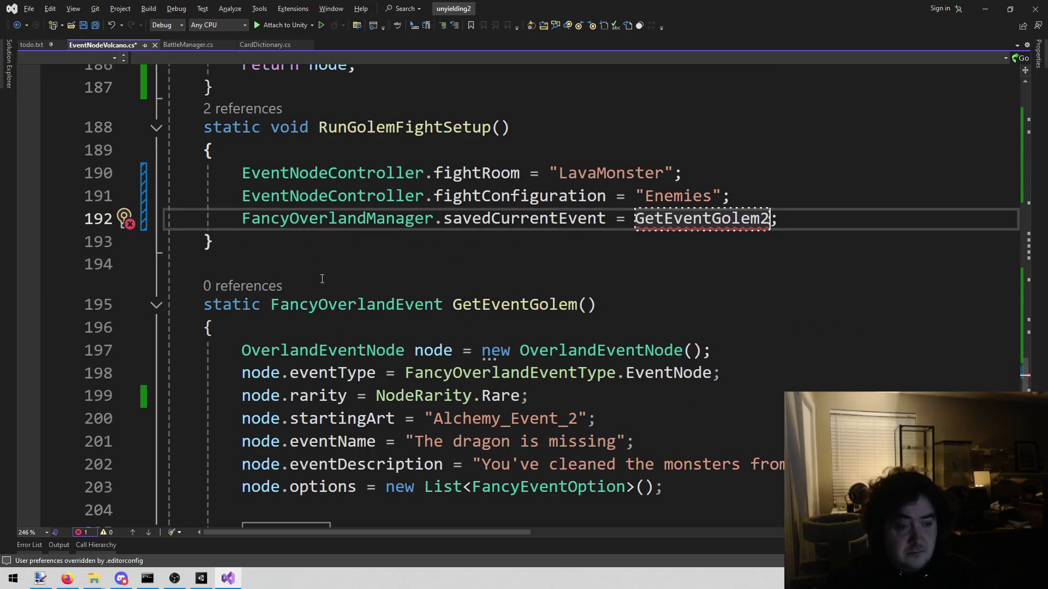
scroll(323, 279, down, 1)
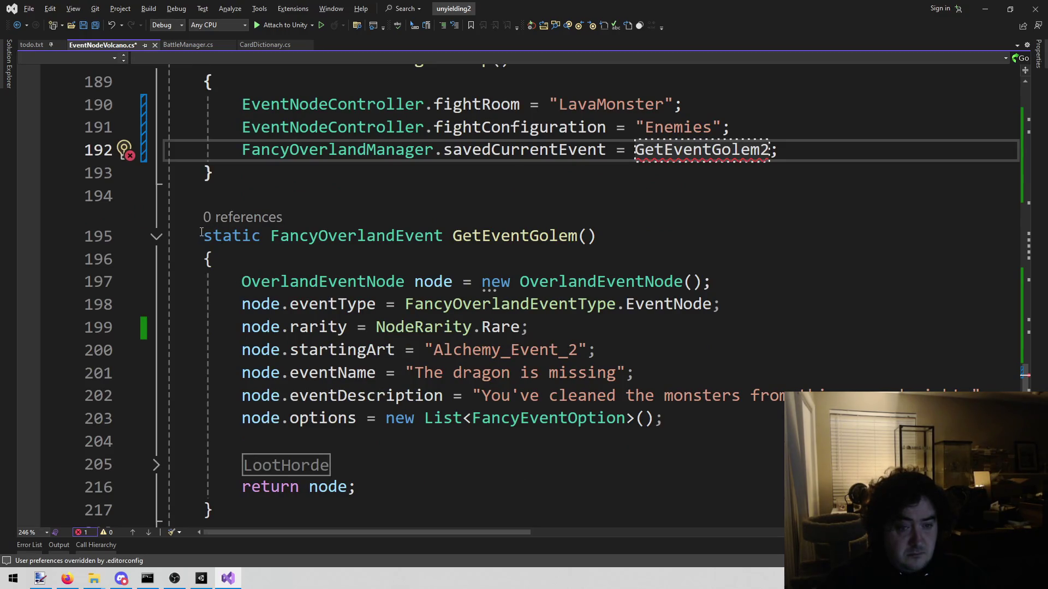
Step: Copy the GetEventGolem method, paste it below, and rename the copy GetEventGolem2
mouse_move(201, 232)
mouse_down()
mouse_move(243, 465)
mouse_move(214, 510)
mouse_up()
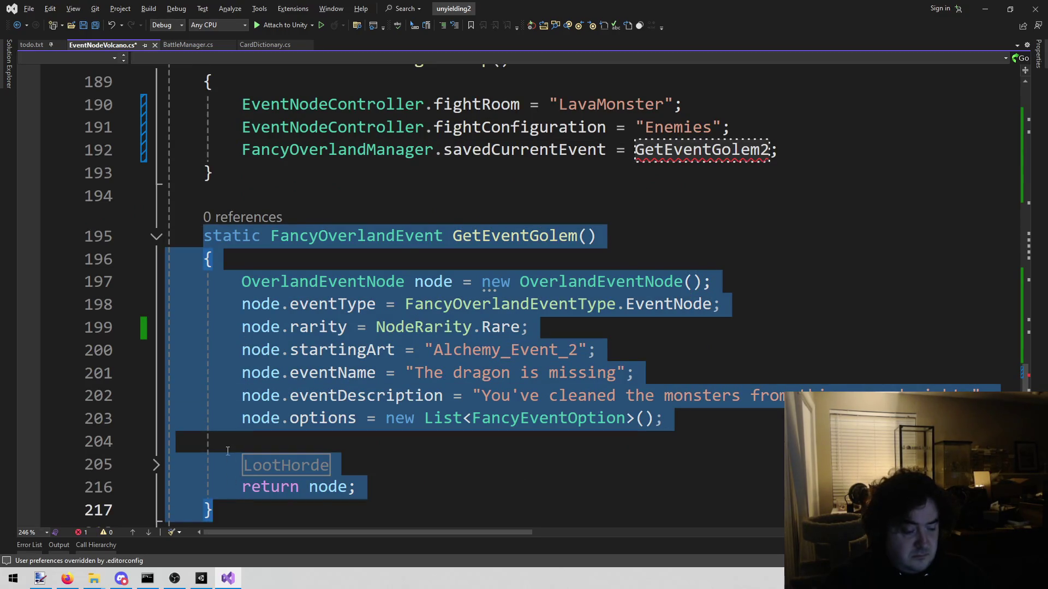
scroll(223, 408, down, 2)
key(Escape)
scroll(221, 407, down, 3)
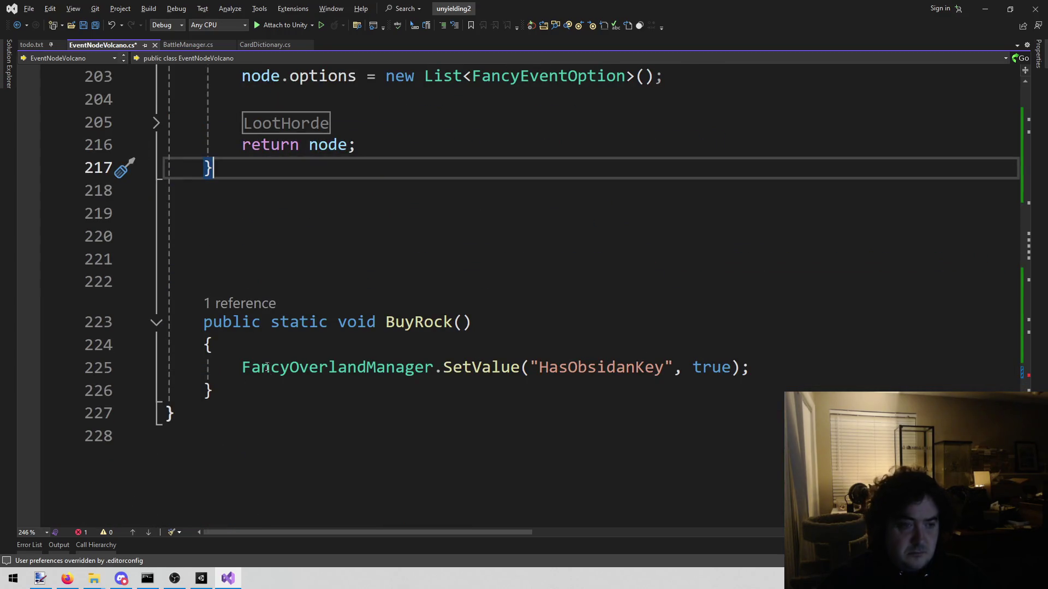
key(Down)
key(Down)
key(ctrl+v)
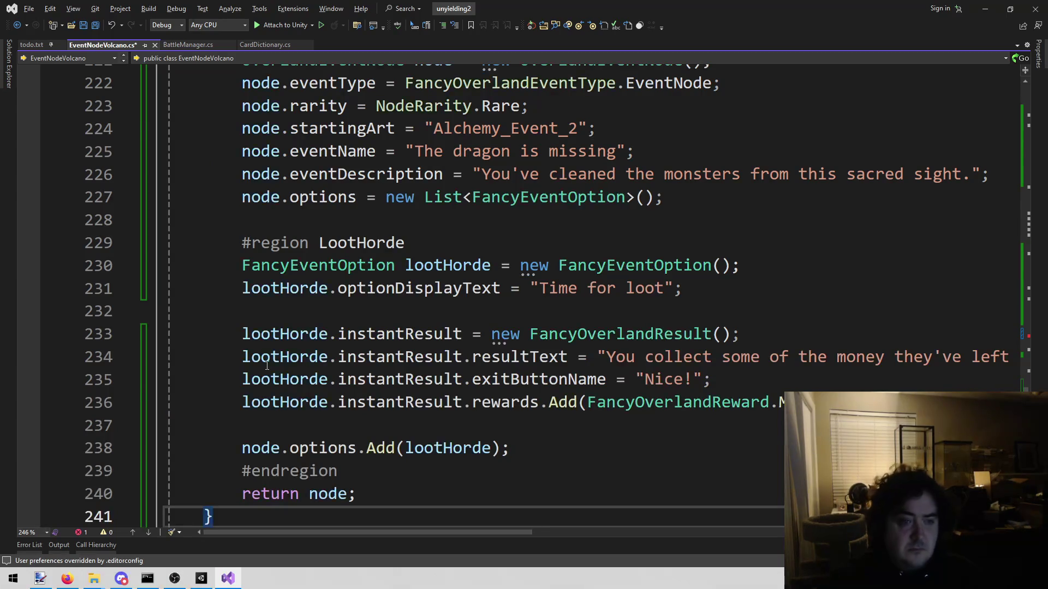
scroll(281, 367, up, 7)
click(588, 287)
text(2()
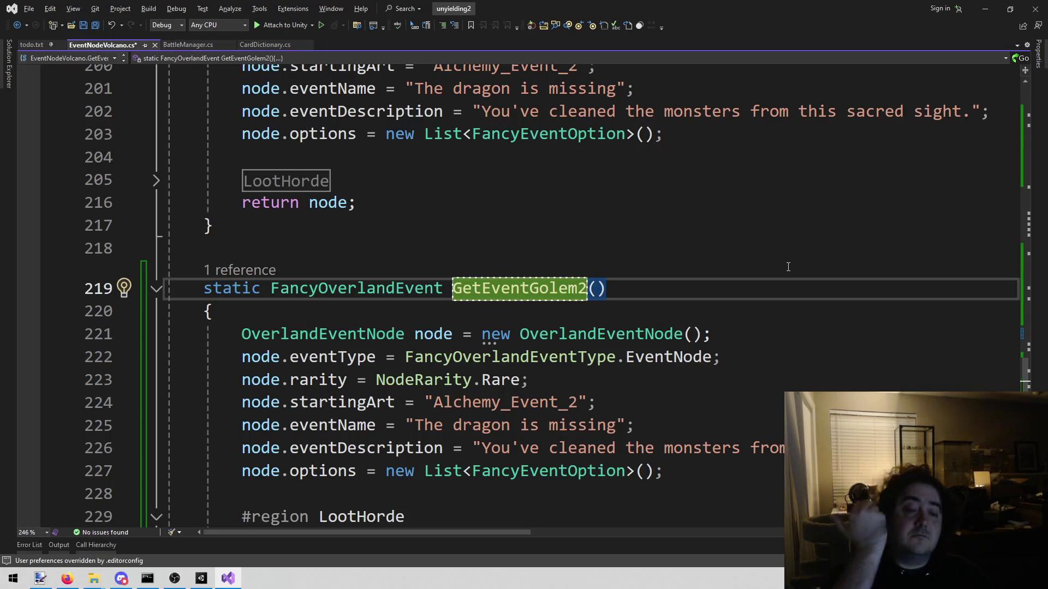
scroll(788, 267, up, 4)
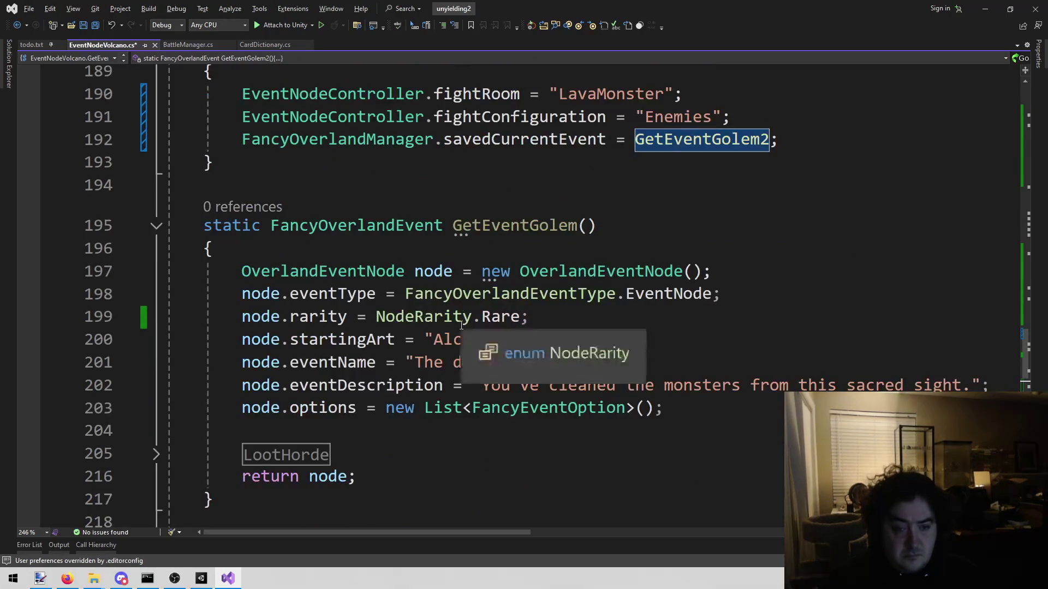
click(201, 579)
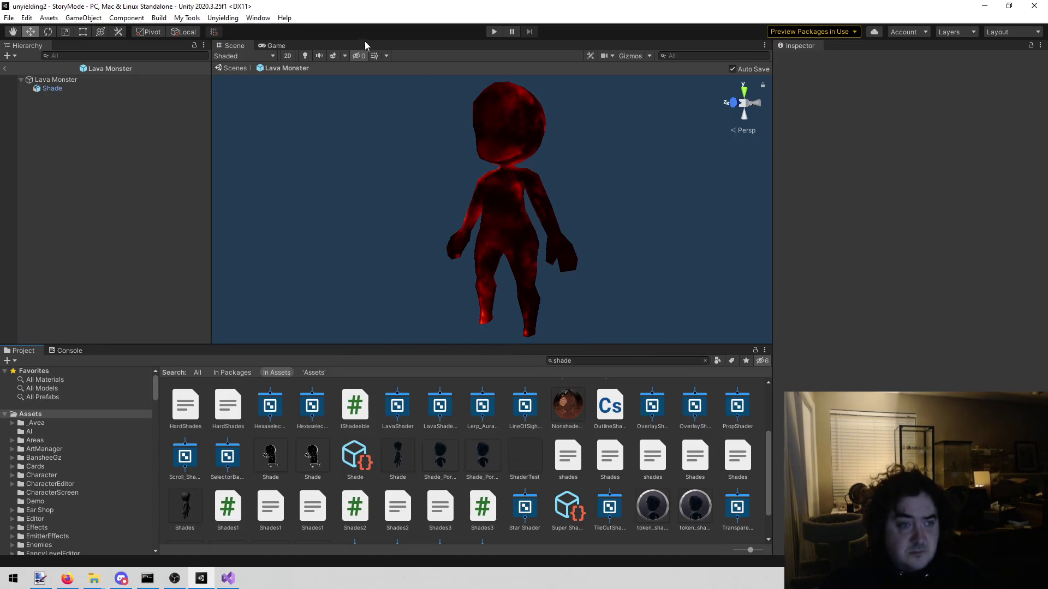
Step: Turn the Scene grid on, search the Project for 'volcano', and select the Event_Art_Volcano image
click(375, 56)
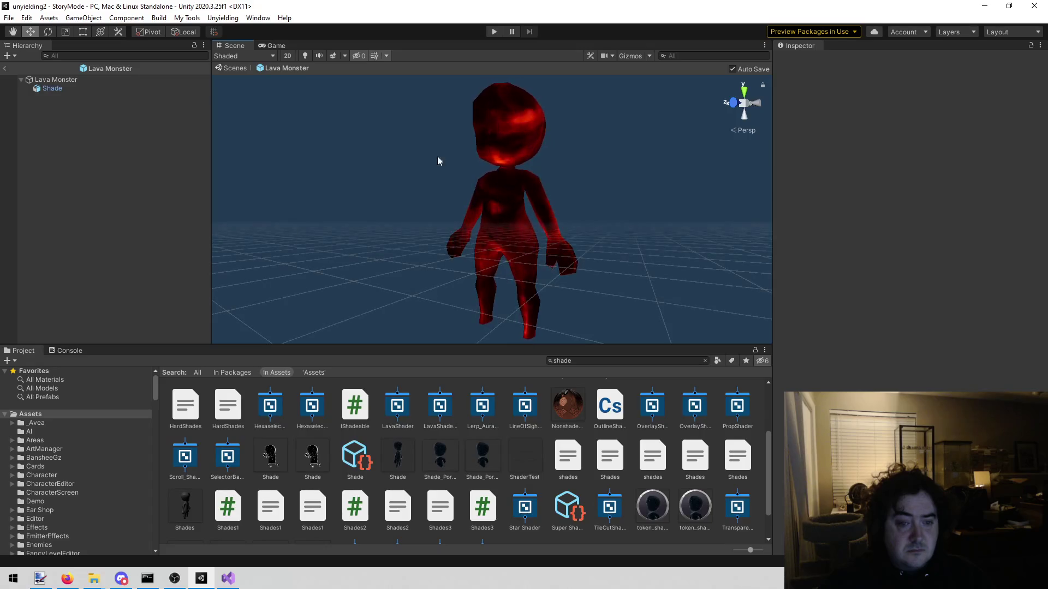
click(607, 360)
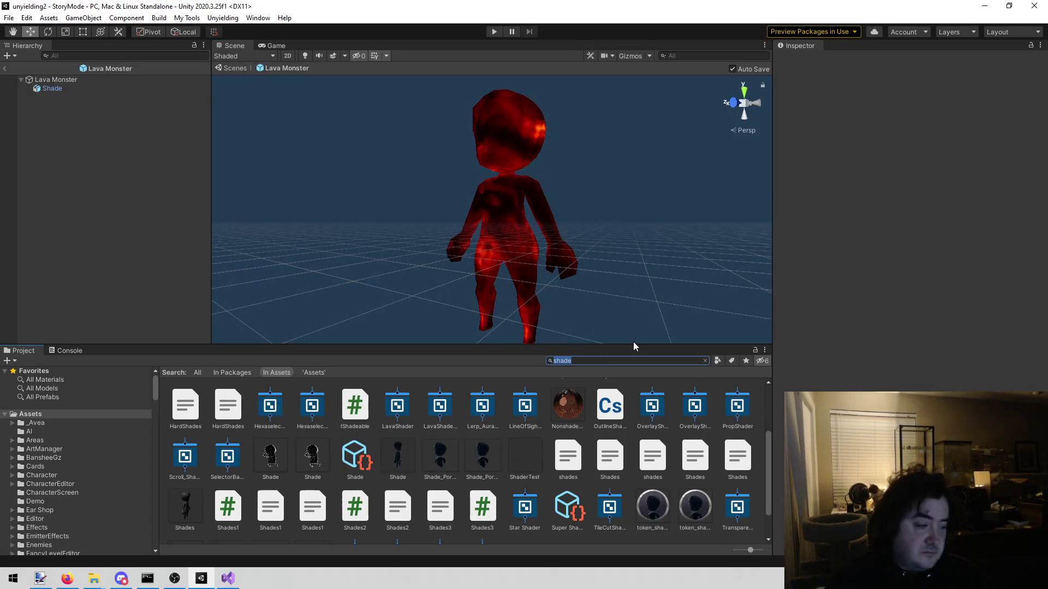
text(vol)
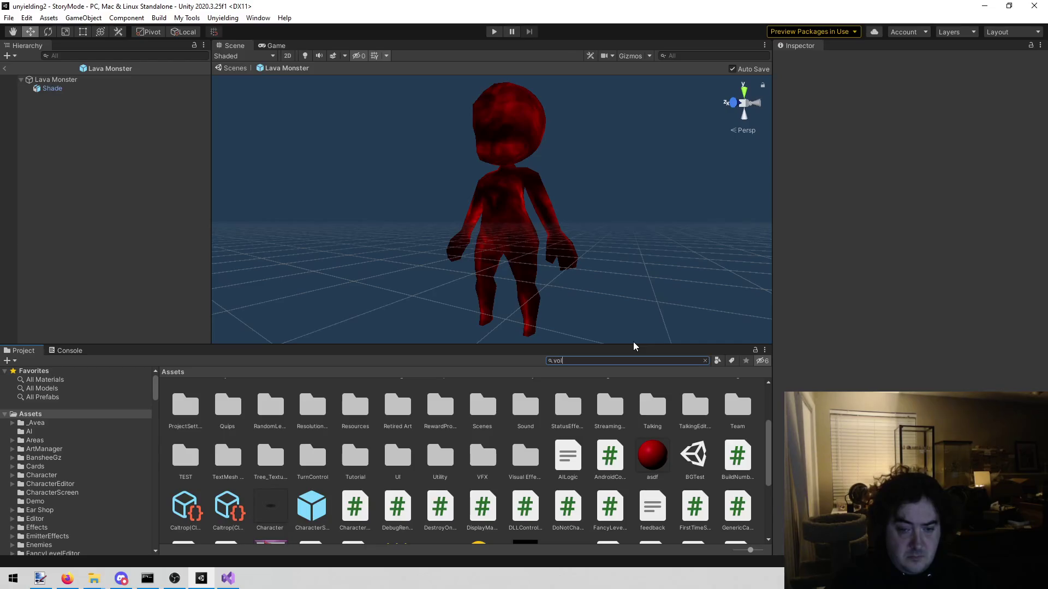
text(cano)
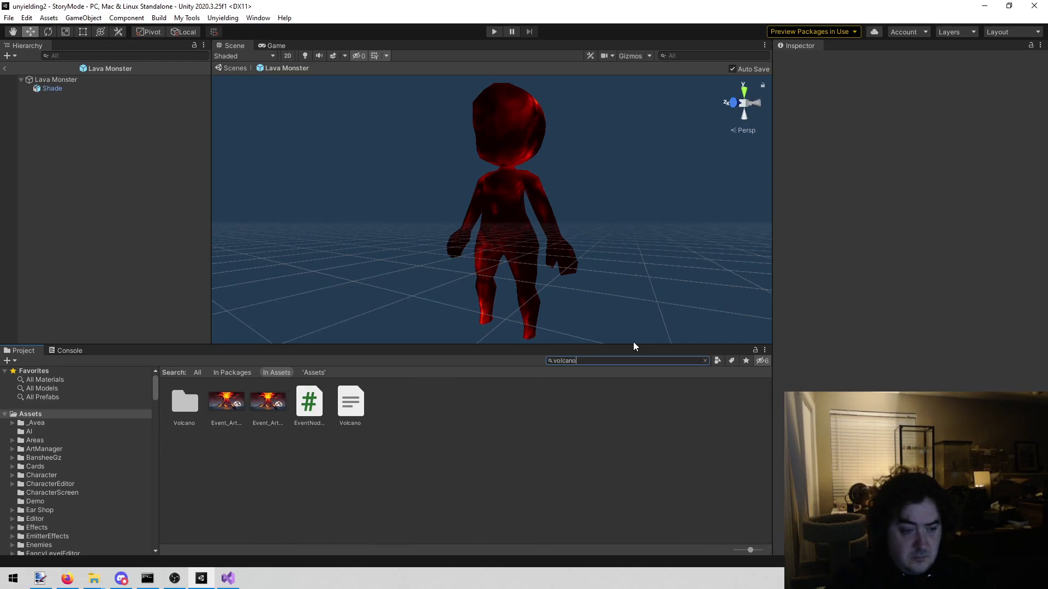
click(218, 407)
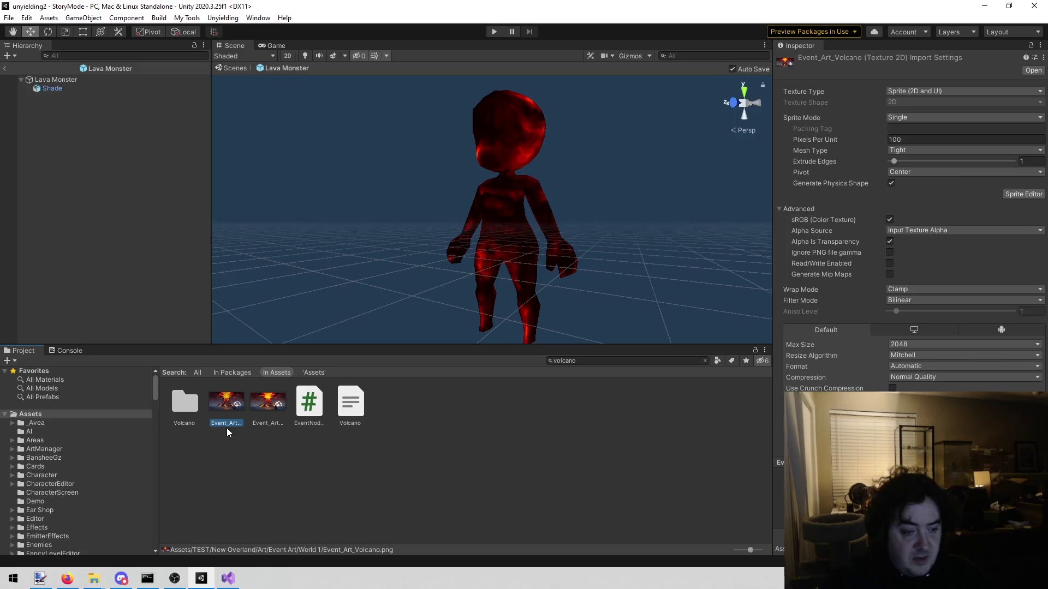
click(227, 579)
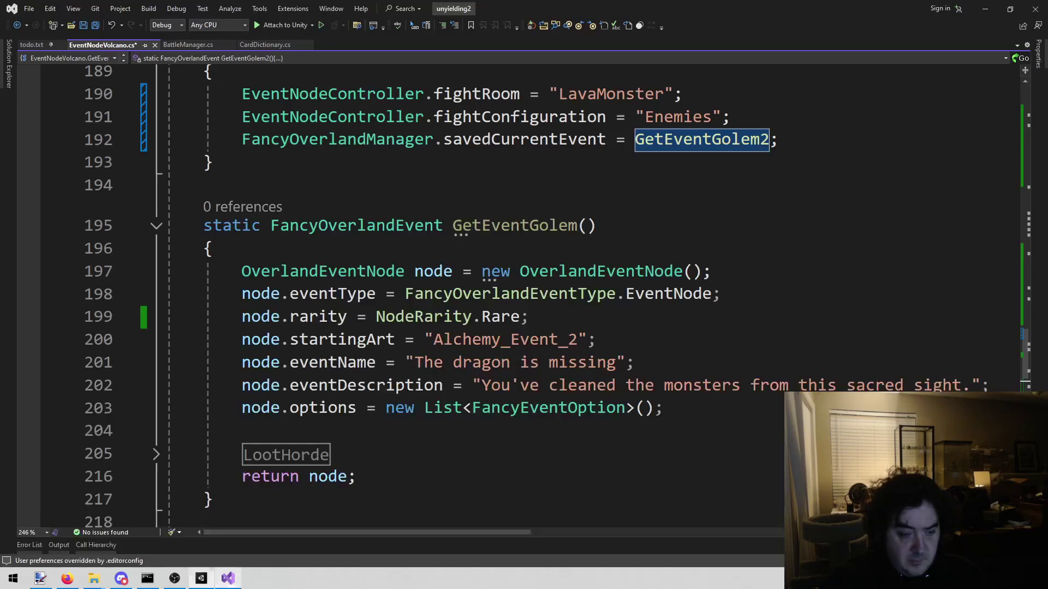
Step: Replace Alchemy_Event_2 with Event_Art_Volcano as GetEventGolem's starting art on line 200
click(417, 363)
drag(426, 339, 578, 340)
text("Event_Art_Volcano)
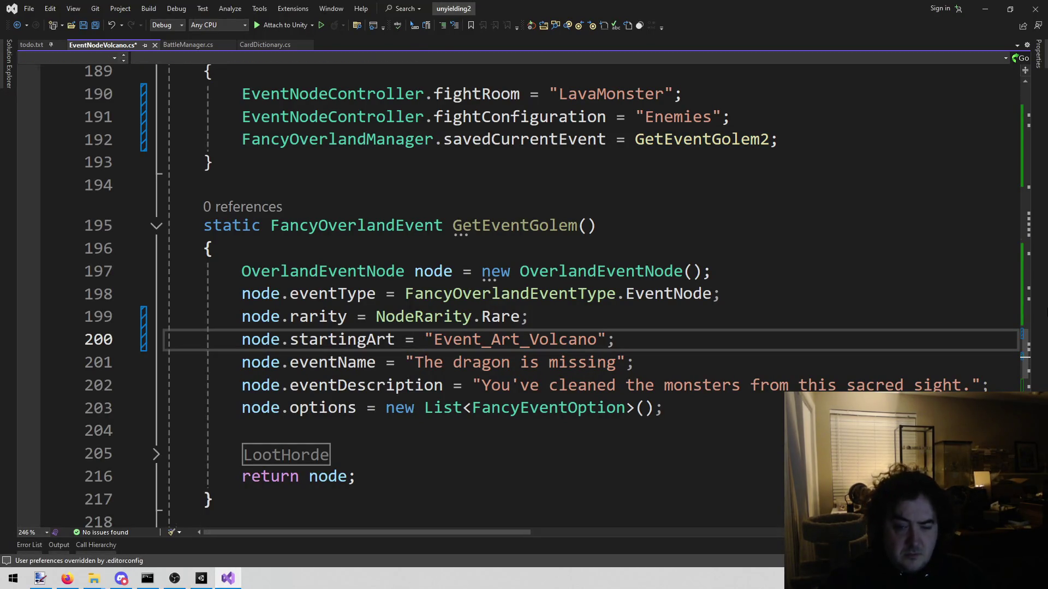
Step: Give GetEventGolem2 the Event_Art_Volcano starting art on line 224 and save EventNodeVolcano.cs
scroll(559, 394, down, 5)
click(444, 311)
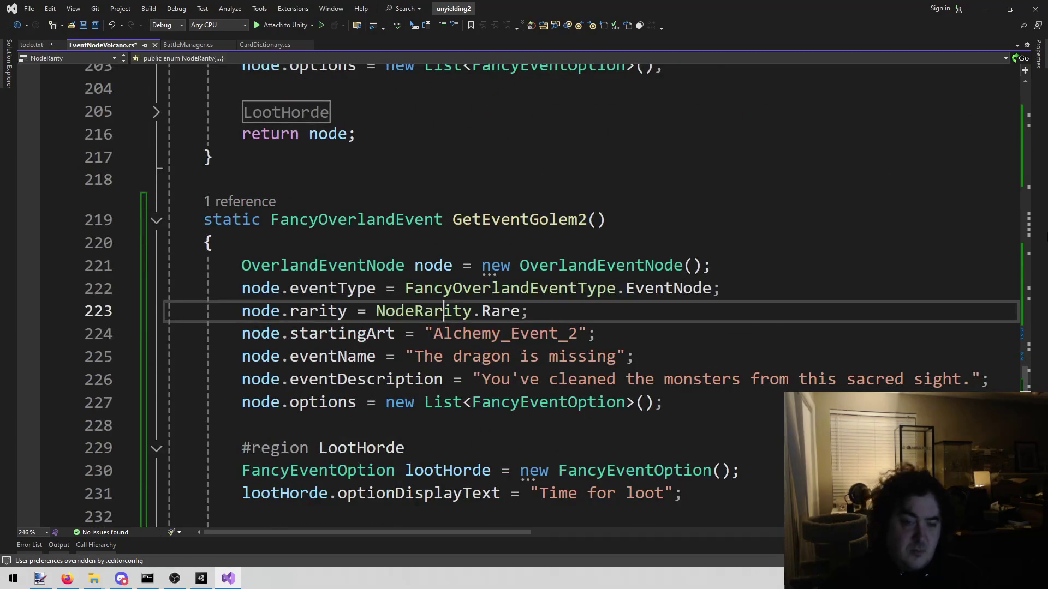
drag(434, 334, 578, 334)
text(Event_Art_Volcano)
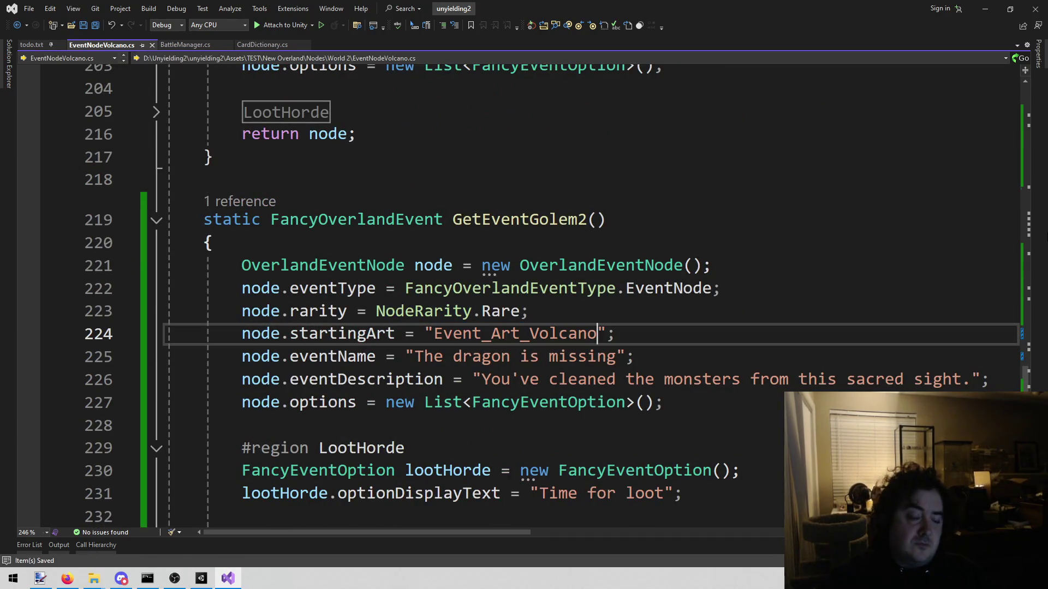
key(ctrl+s)
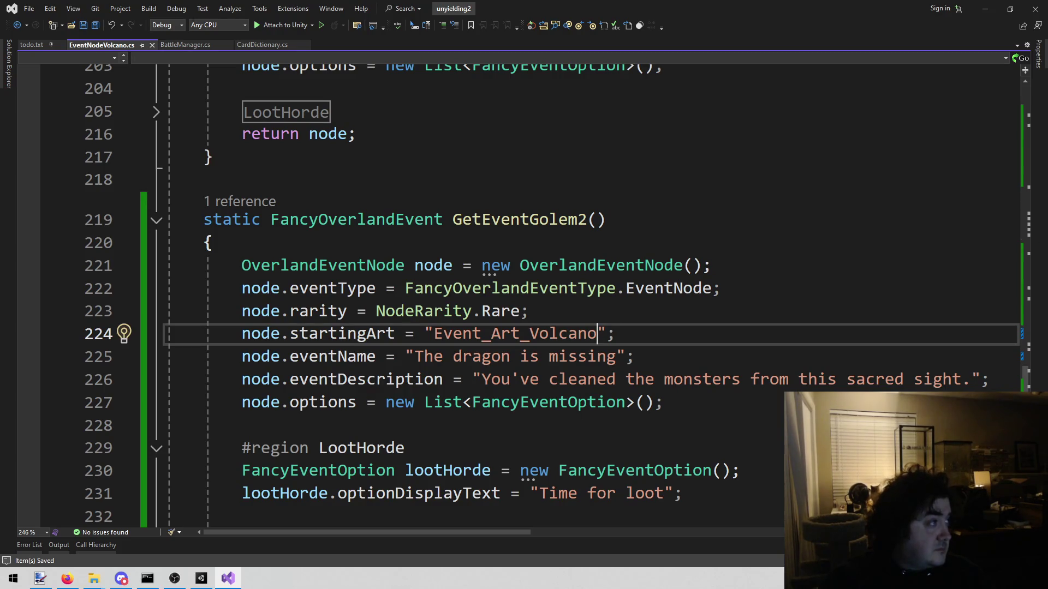
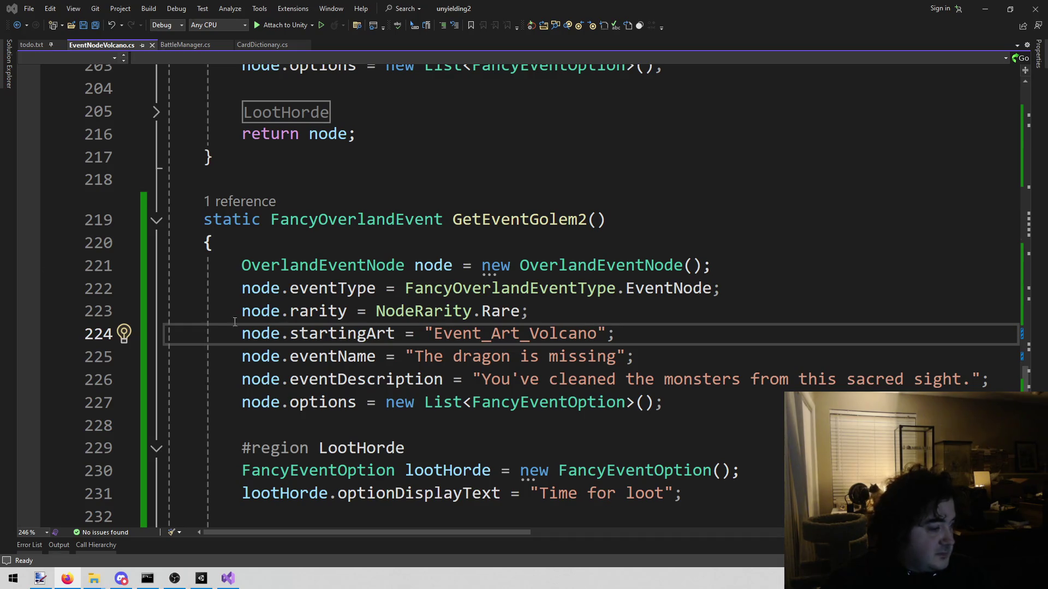
Step: Review the GetEventGolem2 code, save EventNodeVolcano.cs, and select the eventDescription string on line 226
double_click(685, 266)
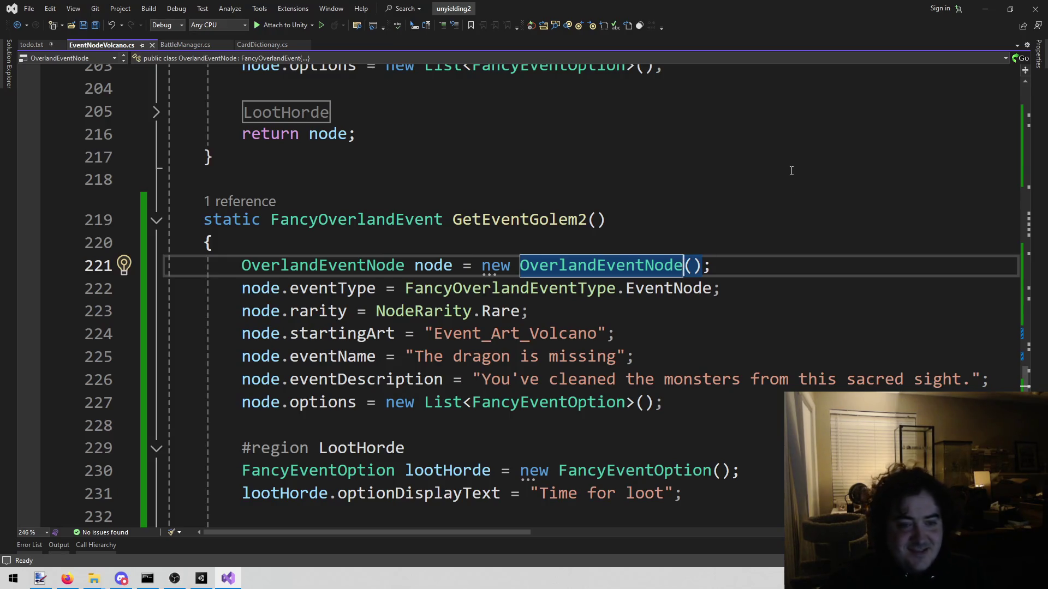
scroll(788, 169, down, 3)
key(ctrl+s)
scroll(773, 373, down, 1)
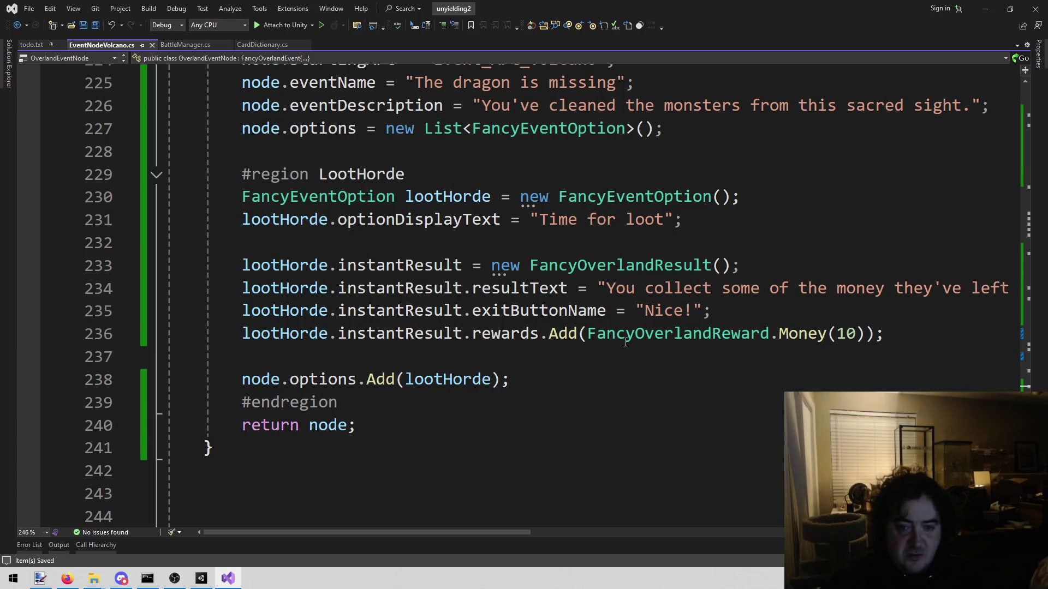
scroll(623, 339, up, 7)
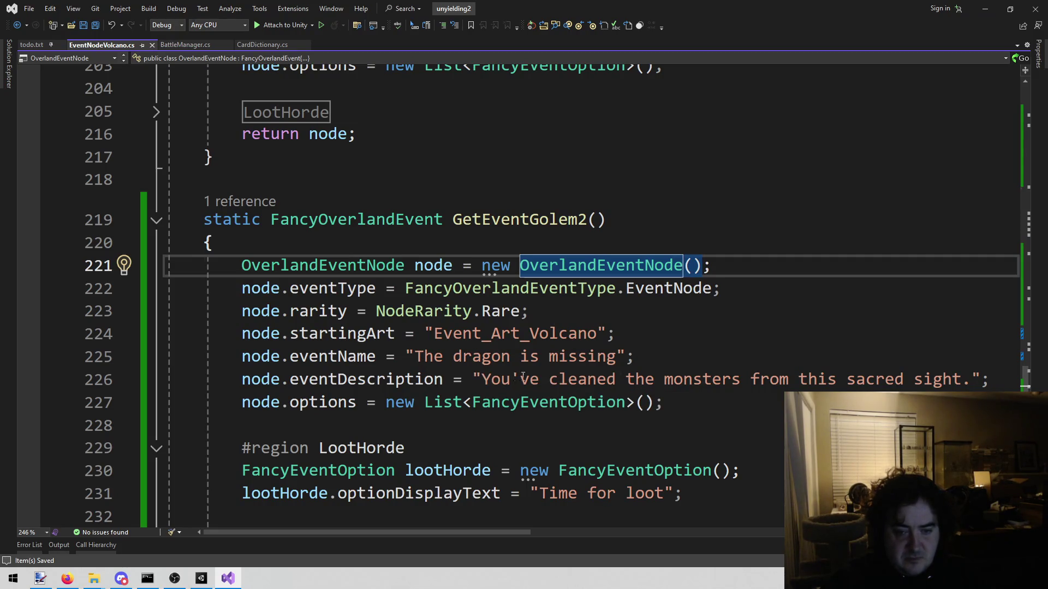
click(482, 379)
mouse_move(482, 380)
mouse_down()
mouse_move(636, 360)
mouse_move(676, 404)
mouse_move(969, 377)
mouse_up()
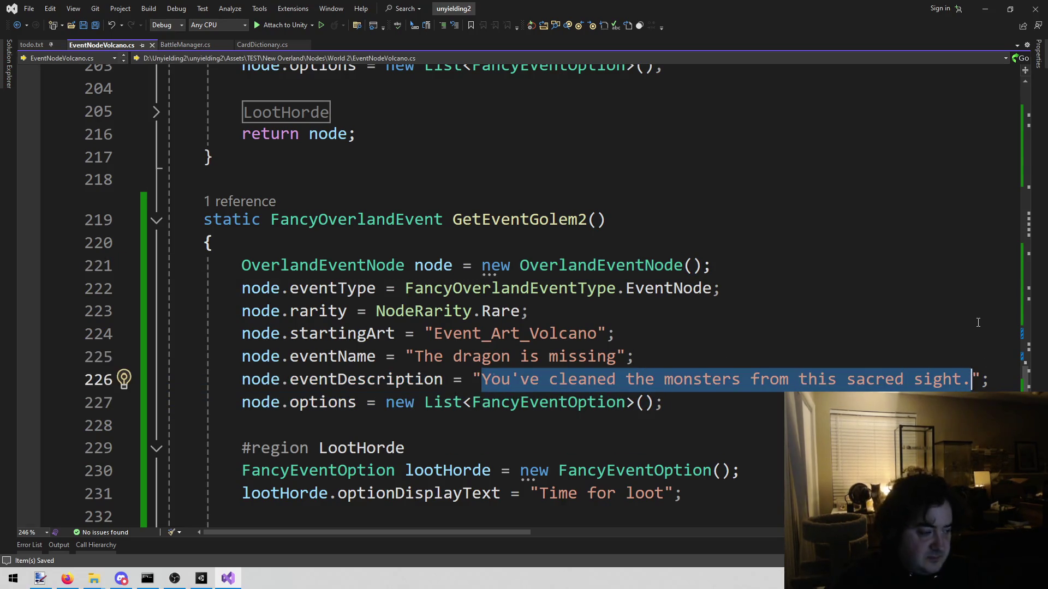
scroll(978, 323, down, 3)
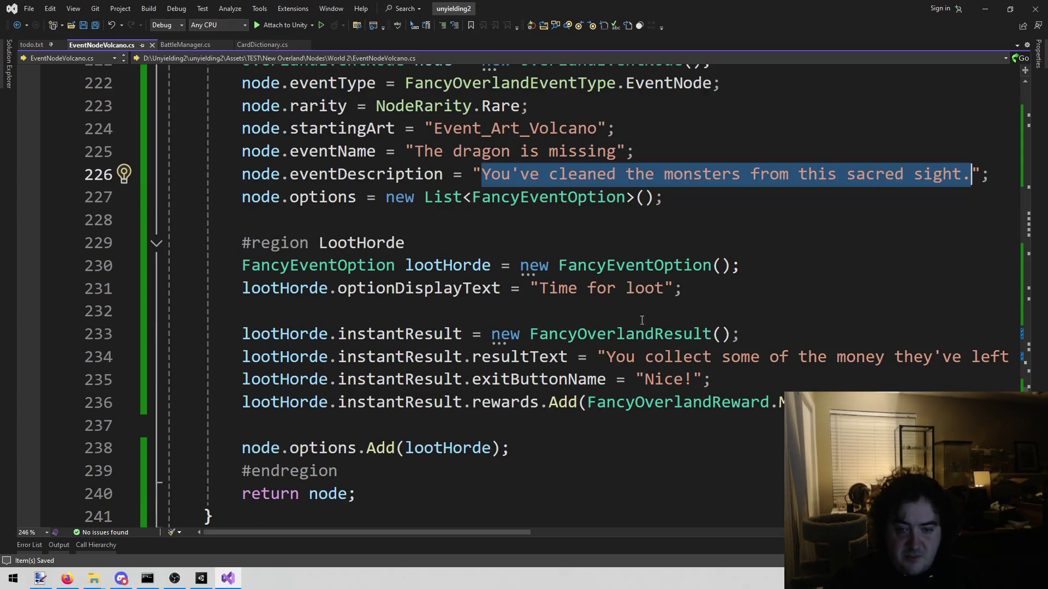
Step: Overwrite the resultText string on line 234 so it reads 'You find ancient treasure'
click(635, 357)
key(Left)
key(Left)
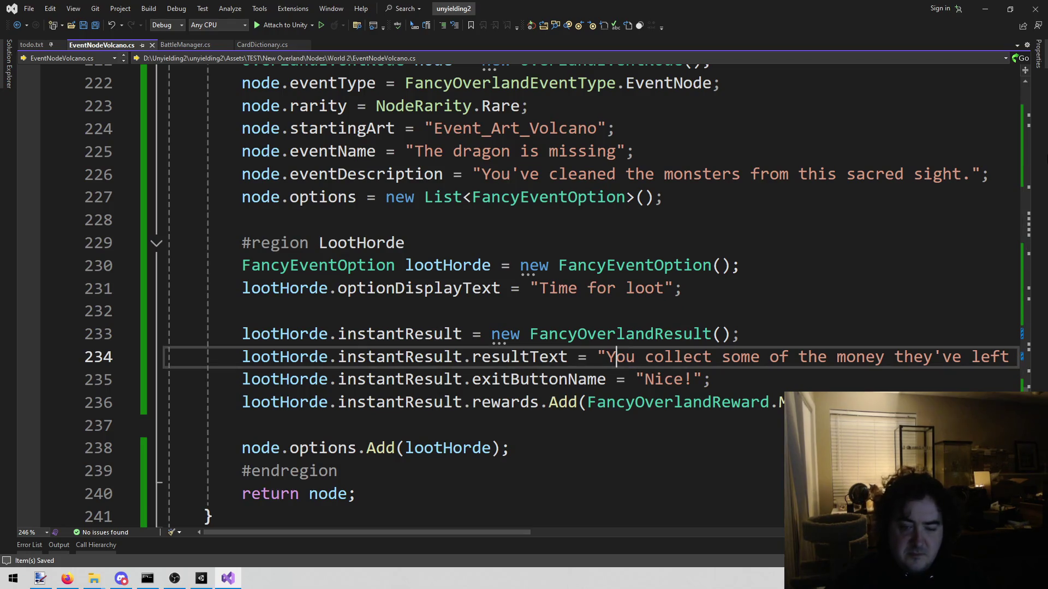
key(shift+End)
key(Delete)
text(ou)
key(BackSpace)
key(BackSpace)
key(BackSpace)
text(You find )
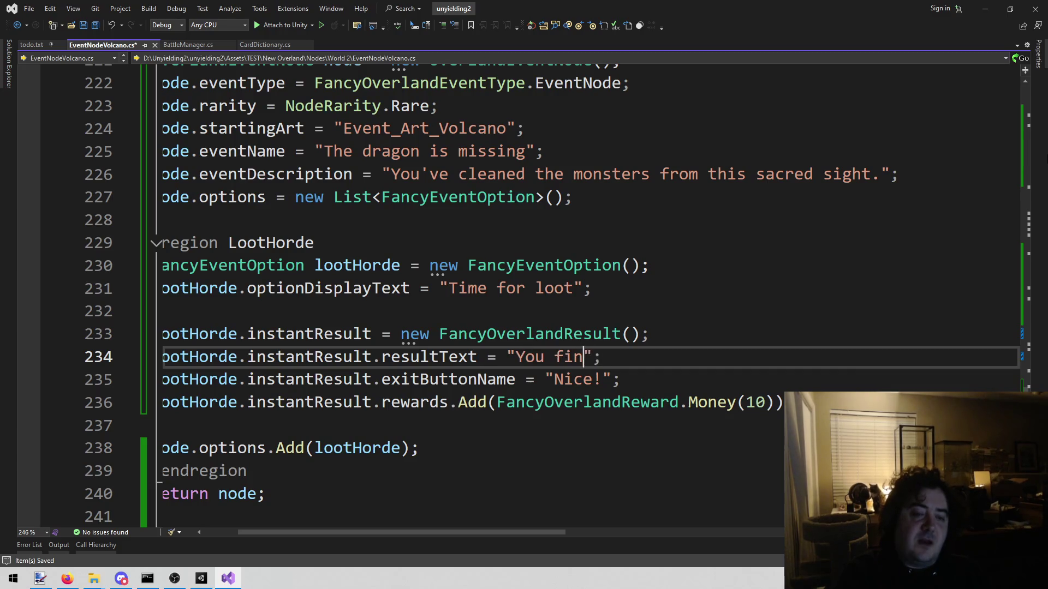
text(ancient )
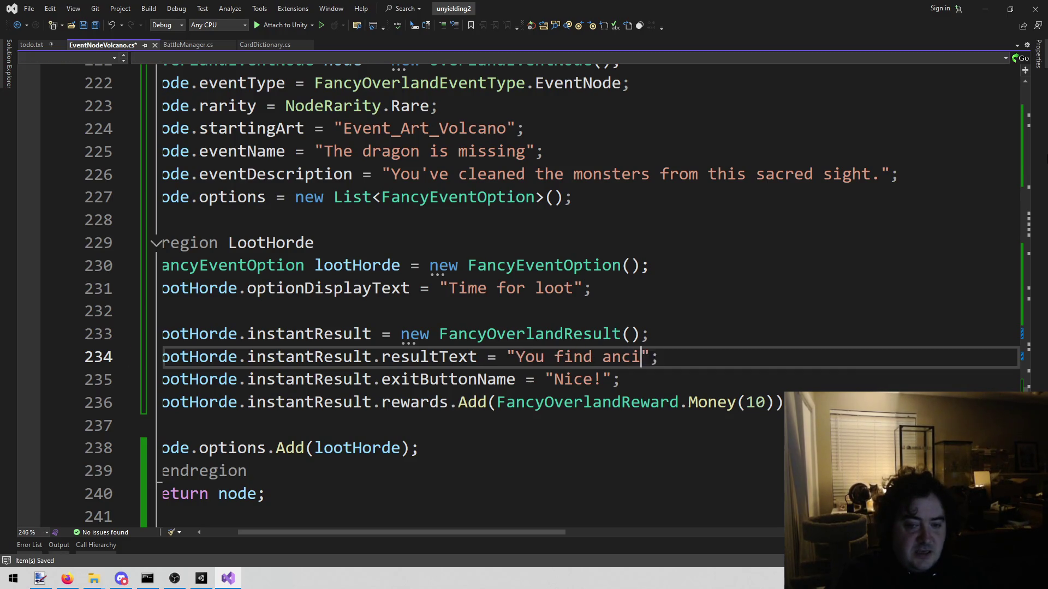
text(tra)
key(BackSpace)
text(es)
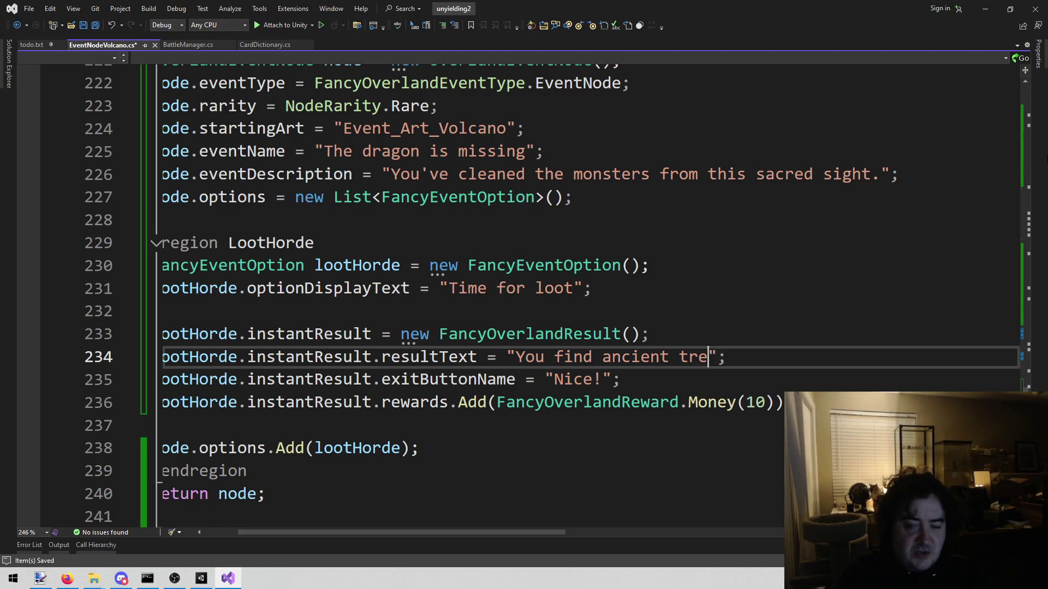
key(BackSpace)
text(asure)
key(BackSpace)
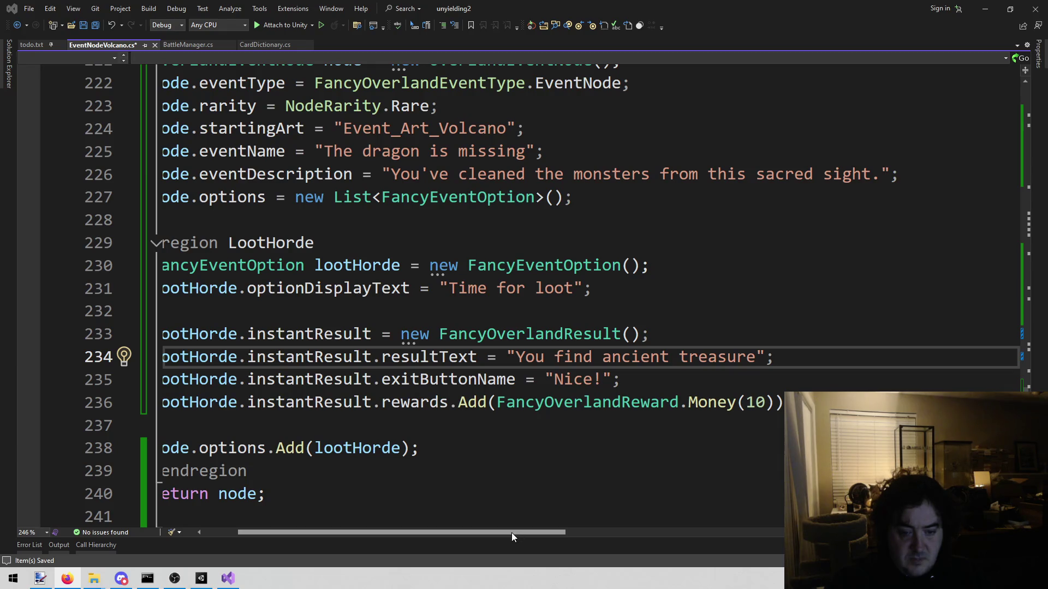
click(725, 372)
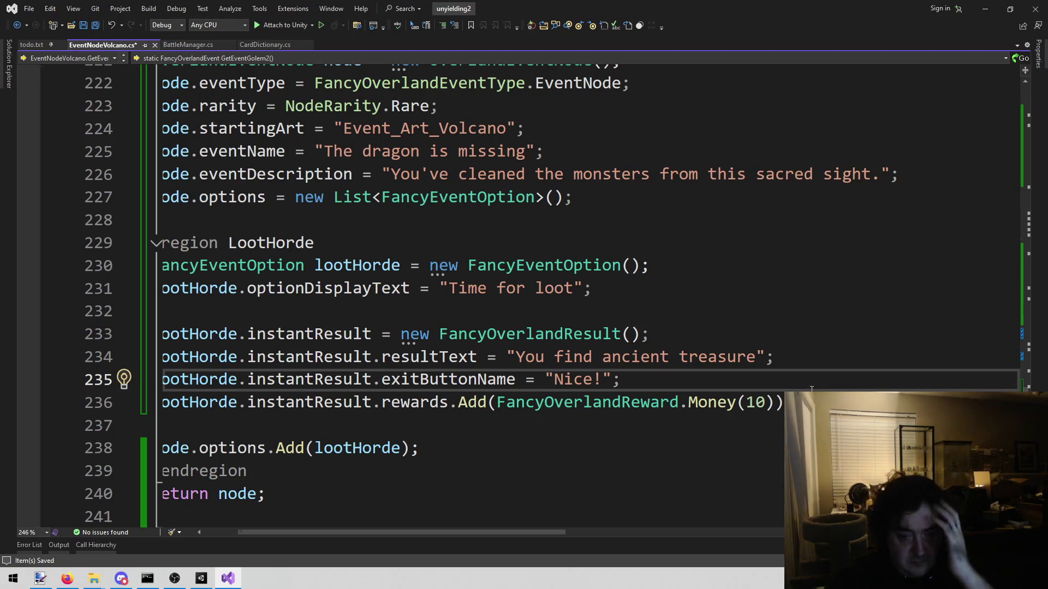
key(Down)
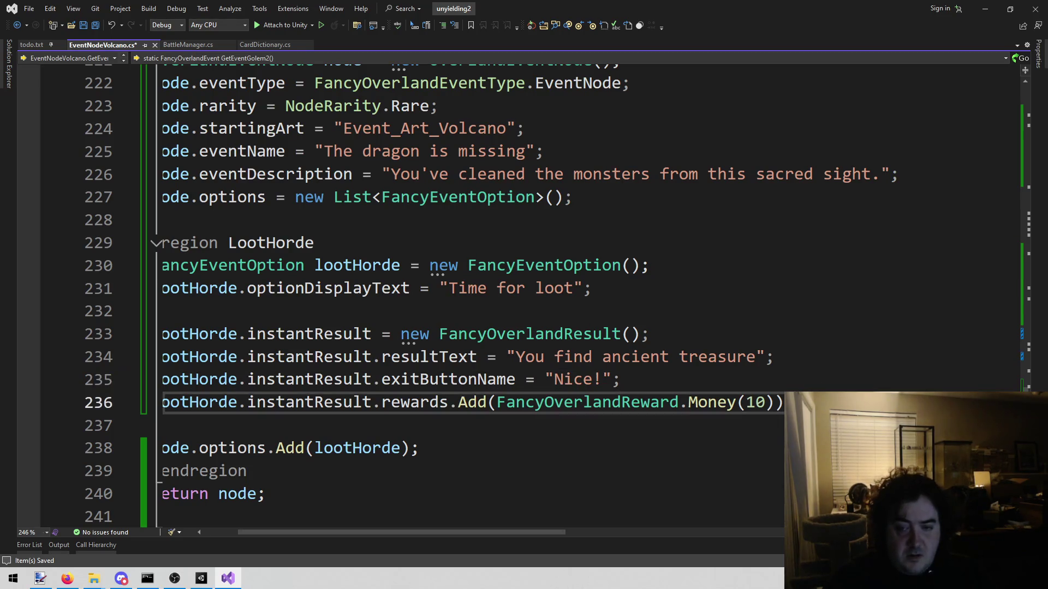
key(shift+Home)
key(shift+Up)
key(shift+alt+semicolon)
double_click(472, 396)
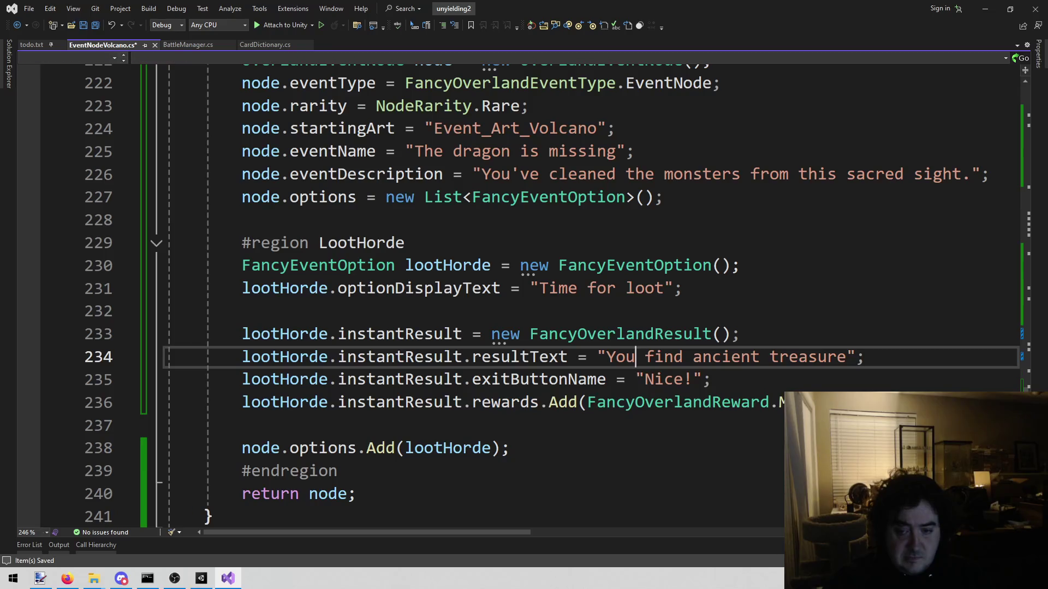
double_click(555, 408)
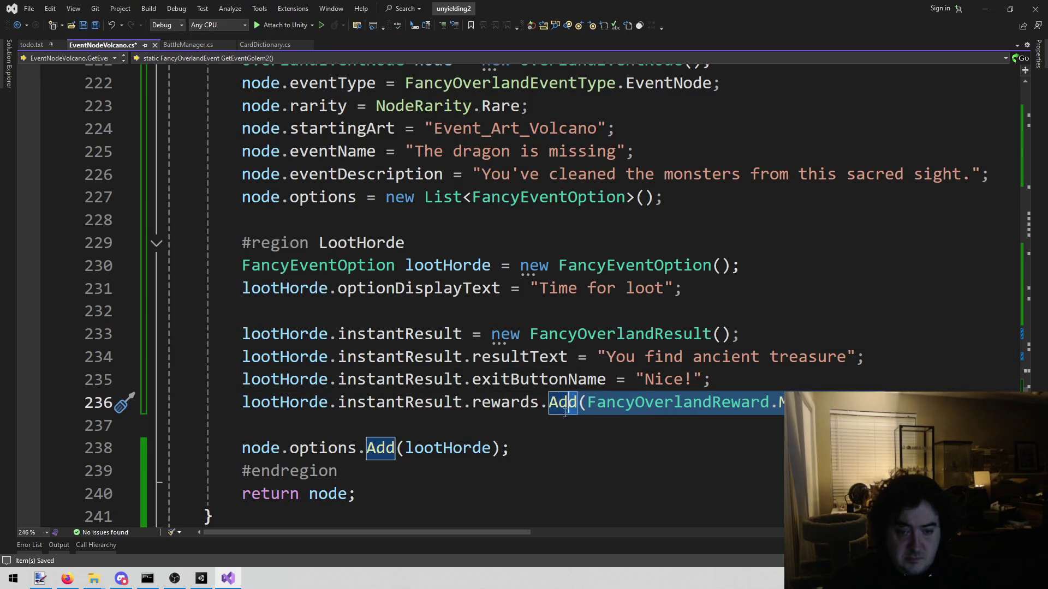
double_click(589, 407)
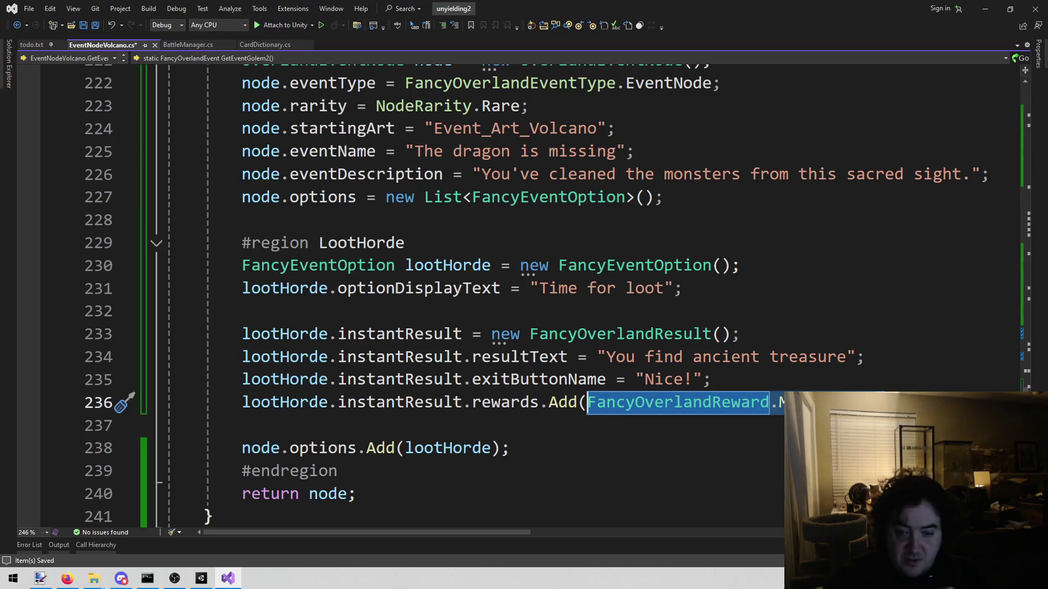
click(510, 448)
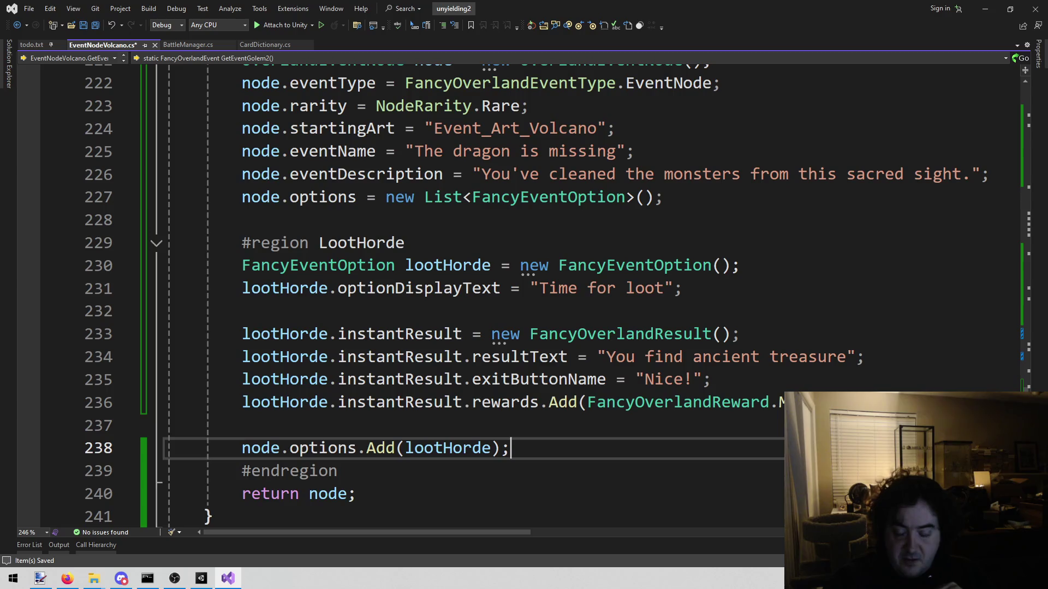
double_click(587, 402)
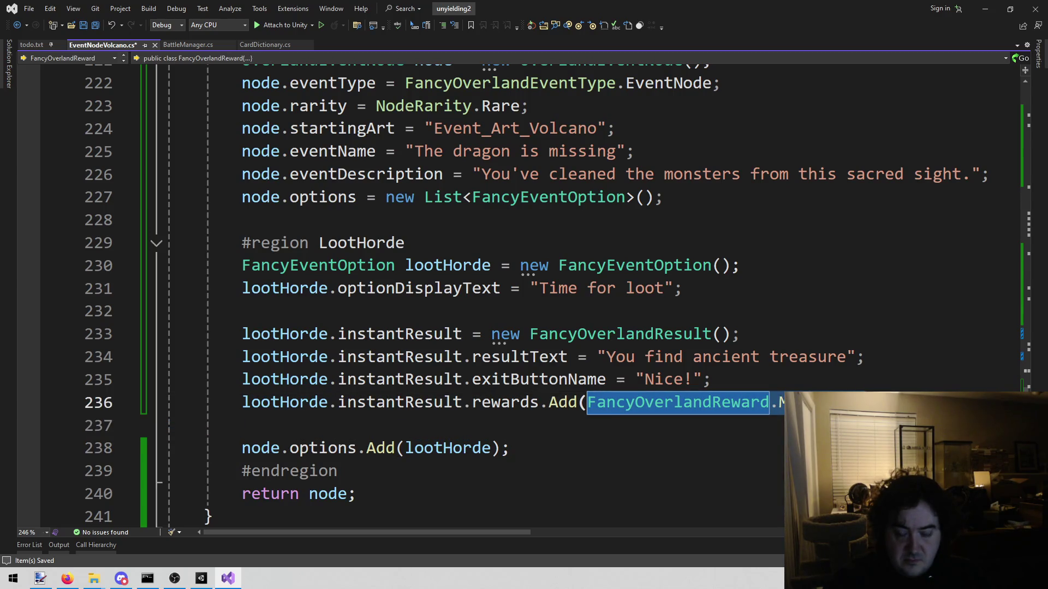
key(Up)
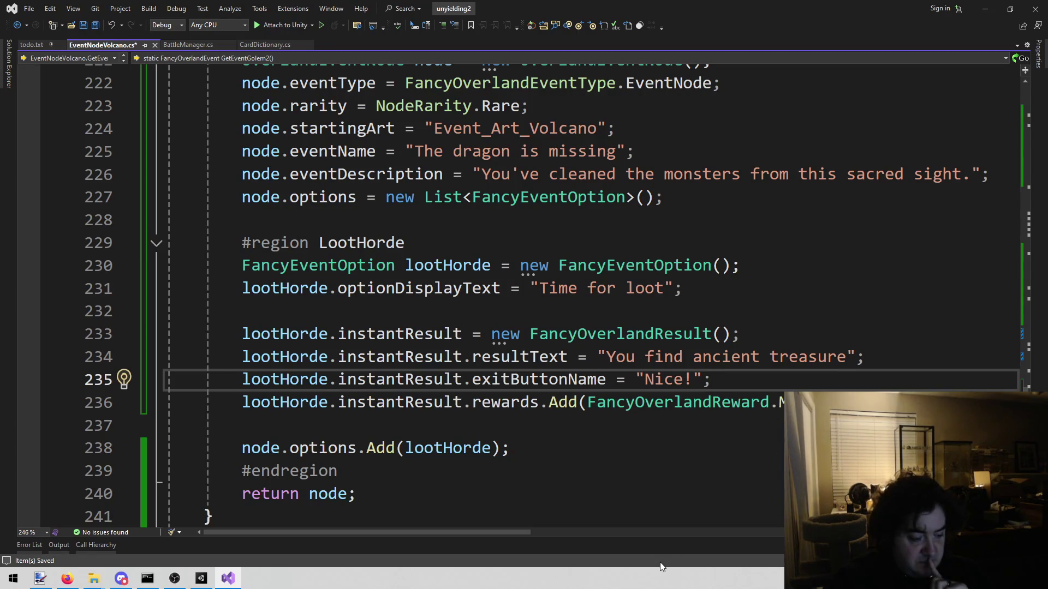
key(alt+shift+o)
text(port)
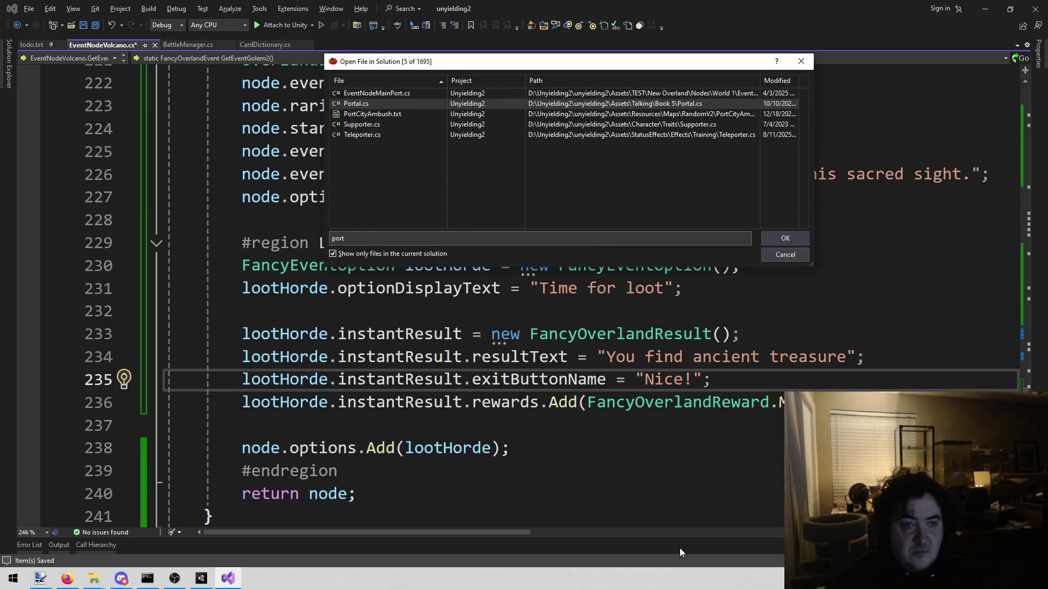
Step: Open EventNodeMainPort.cs and expand its Fancy Auction section
key(Up)
key(Return)
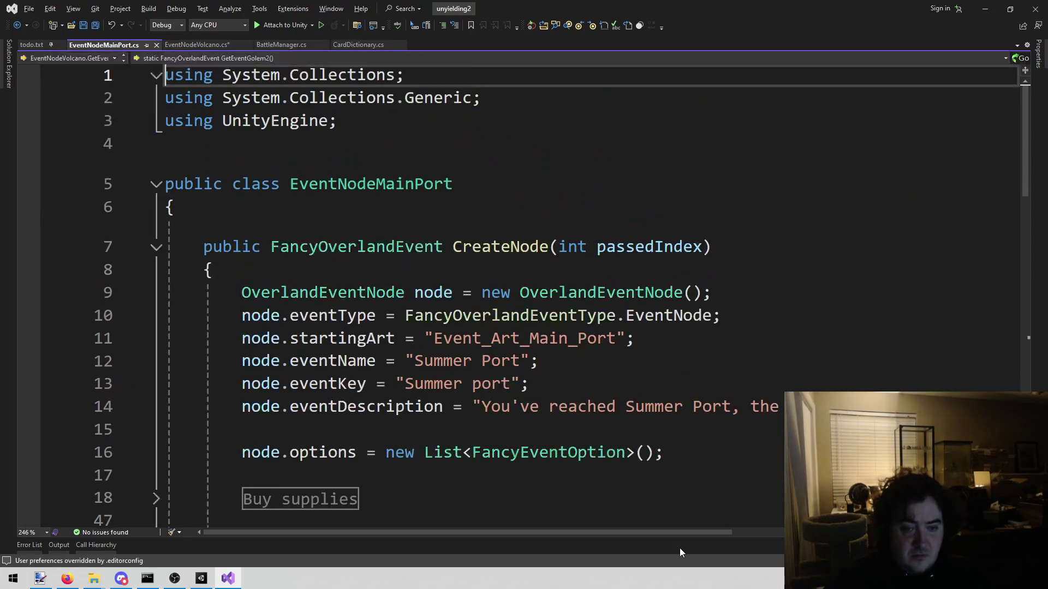
scroll(727, 330, down, 2)
scroll(727, 331, down, 2)
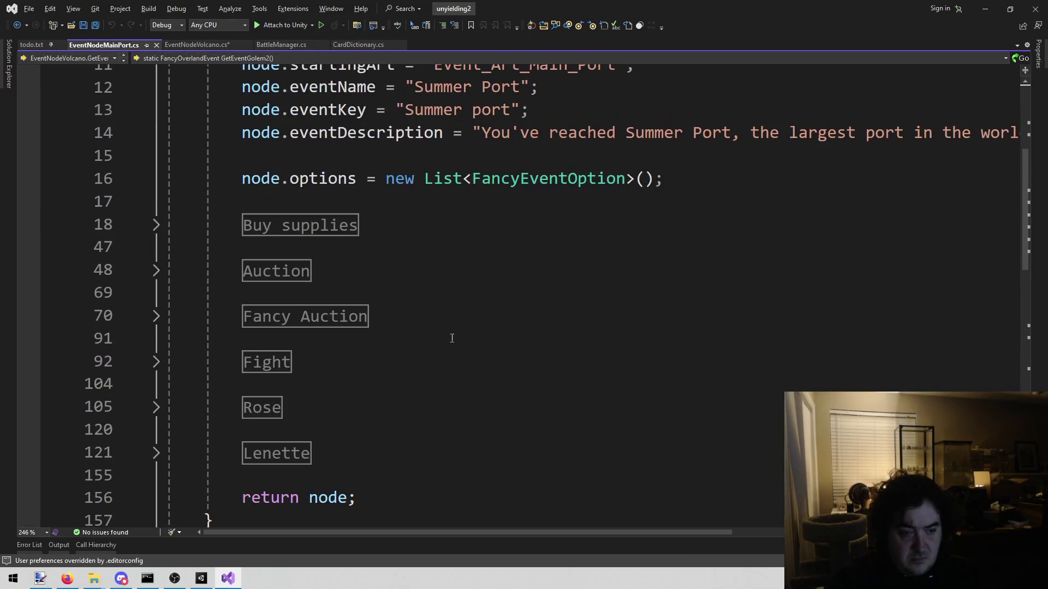
click(156, 316)
Step: Copy the auction's rare 5-item reward setup lines 80–84 and close the file
scroll(490, 312, down, 4)
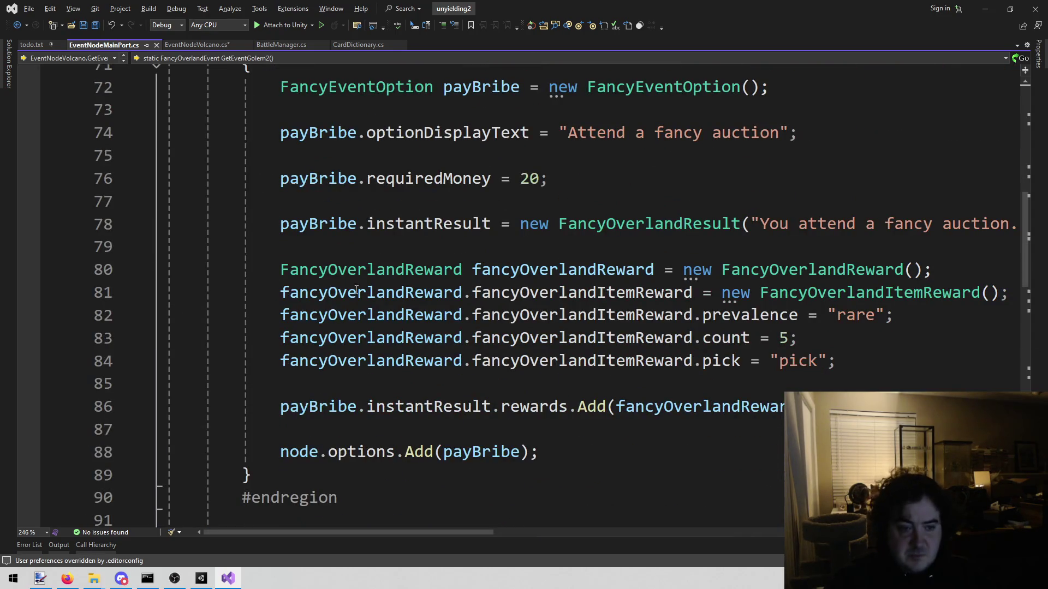
mouse_move(272, 266)
mouse_down()
mouse_move(726, 295)
mouse_move(840, 362)
mouse_up()
key(ctrl+c)
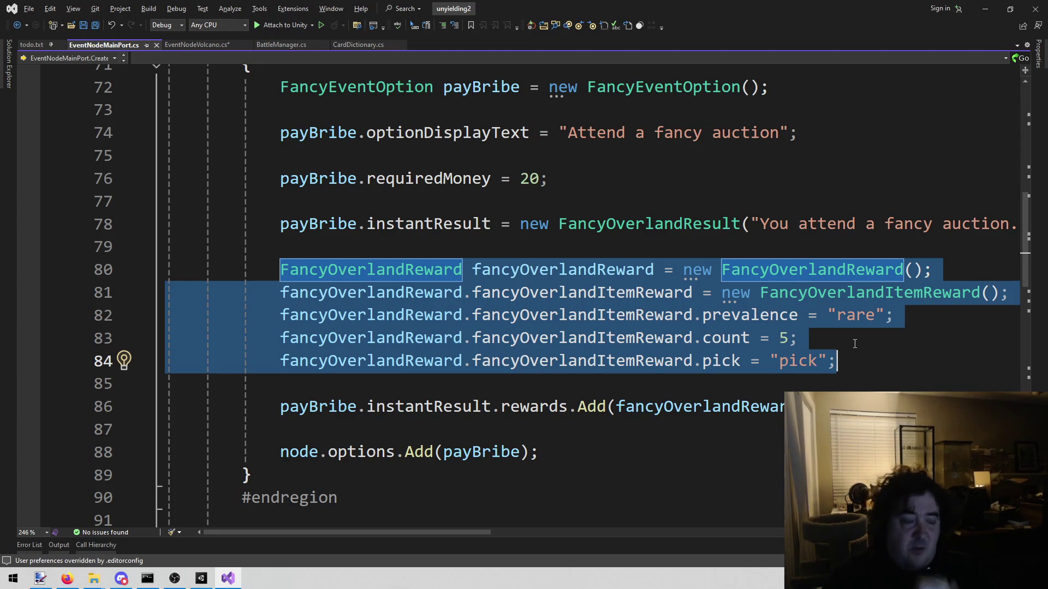
middle_click(120, 46)
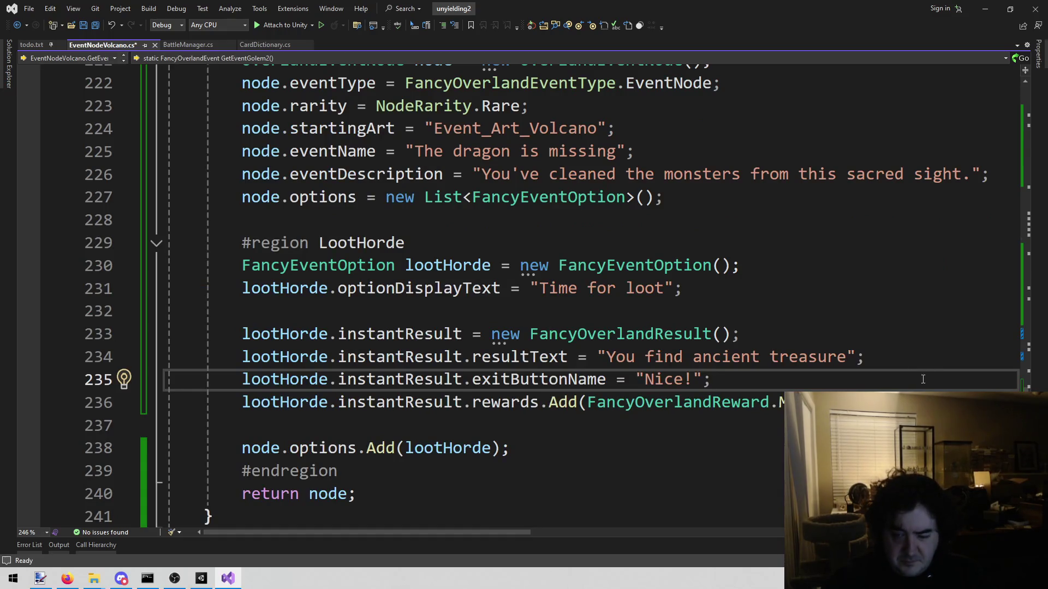
Step: Try pasting the reward code over lines 233–236, then undo to restore the original lines
key(Down)
key(shift+Up)
key(shift+Up)
key(shift+Up)
key(shift+Home)
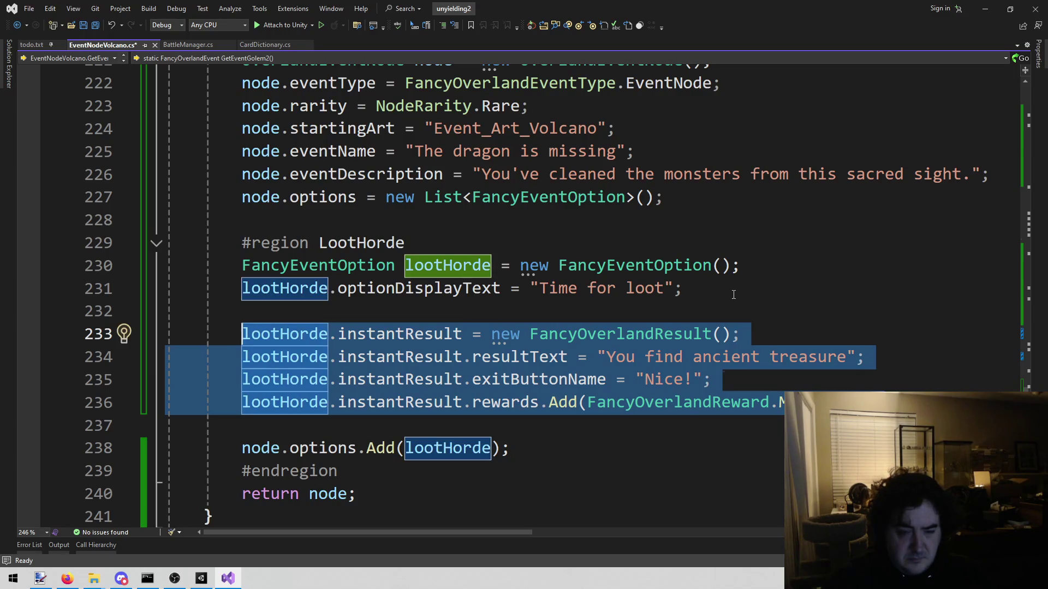
key(ctrl+v)
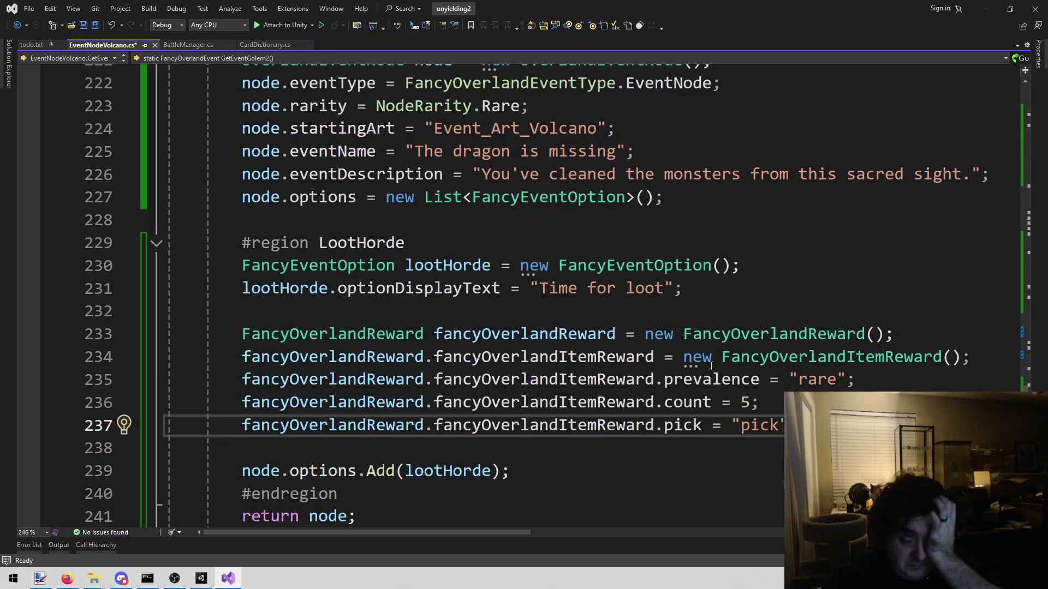
key(ctrl+z)
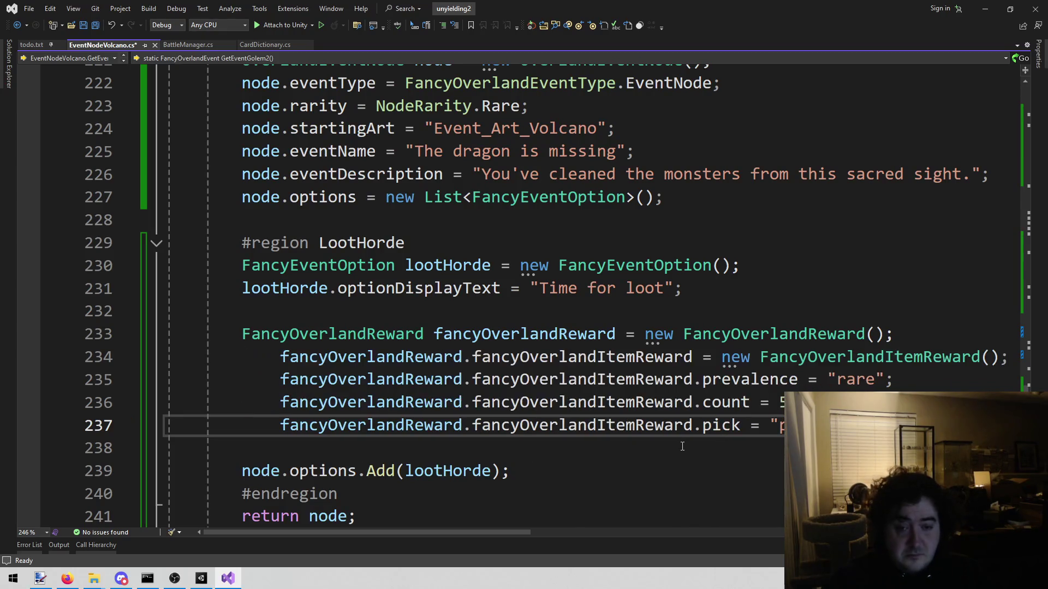
key(ctrl+z)
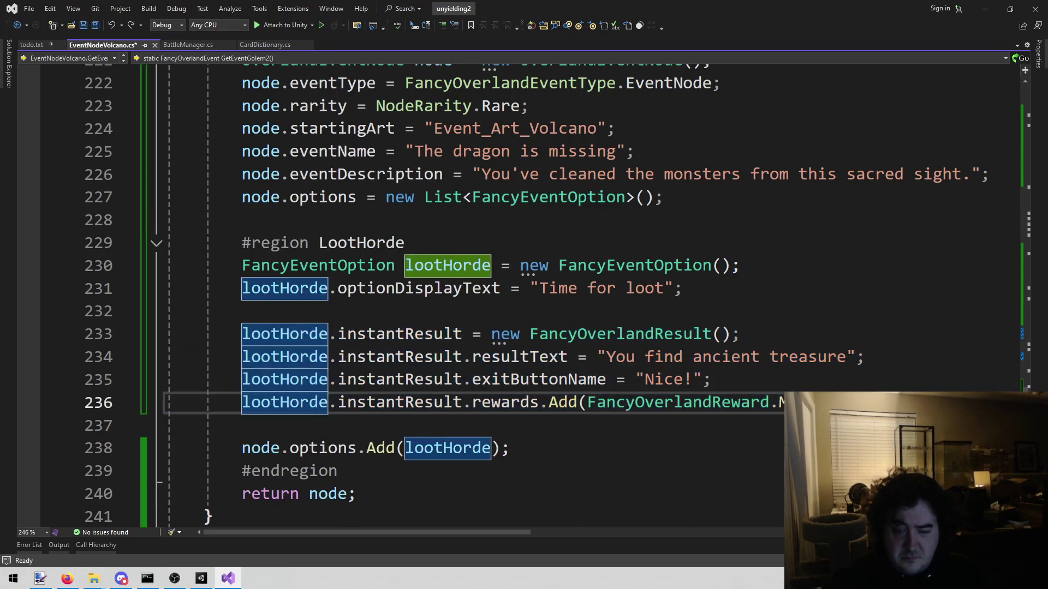
Step: Insert the FancyOverlandReward block after line 235 and pass fancyOverlandReward to rewards.Add
click(727, 372)
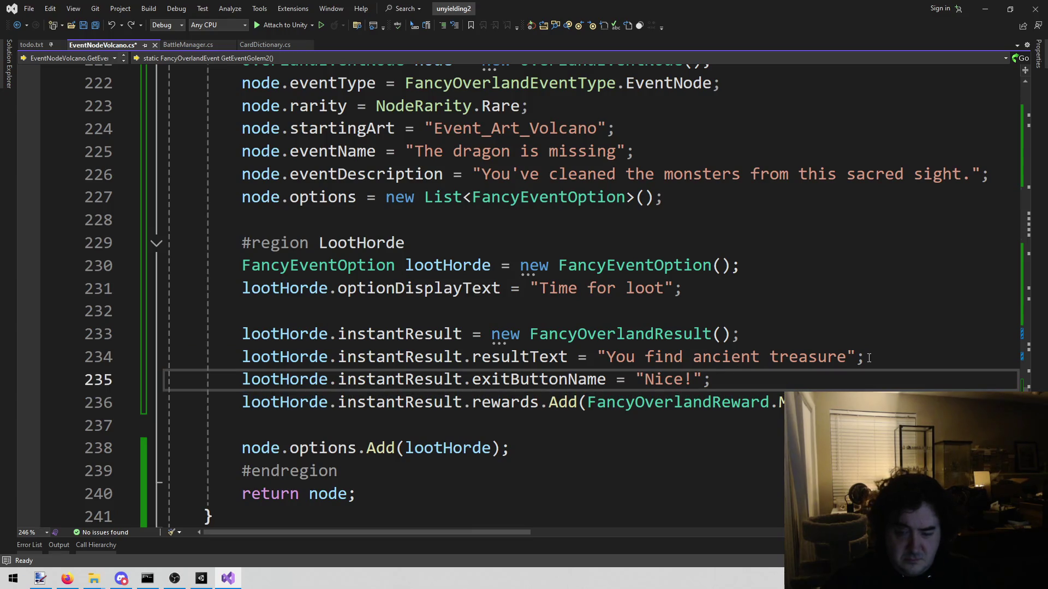
key(Return)
key(Return)
key(Return)
key(Return)
key(Up)
key(Up)
key(ctrl+v)
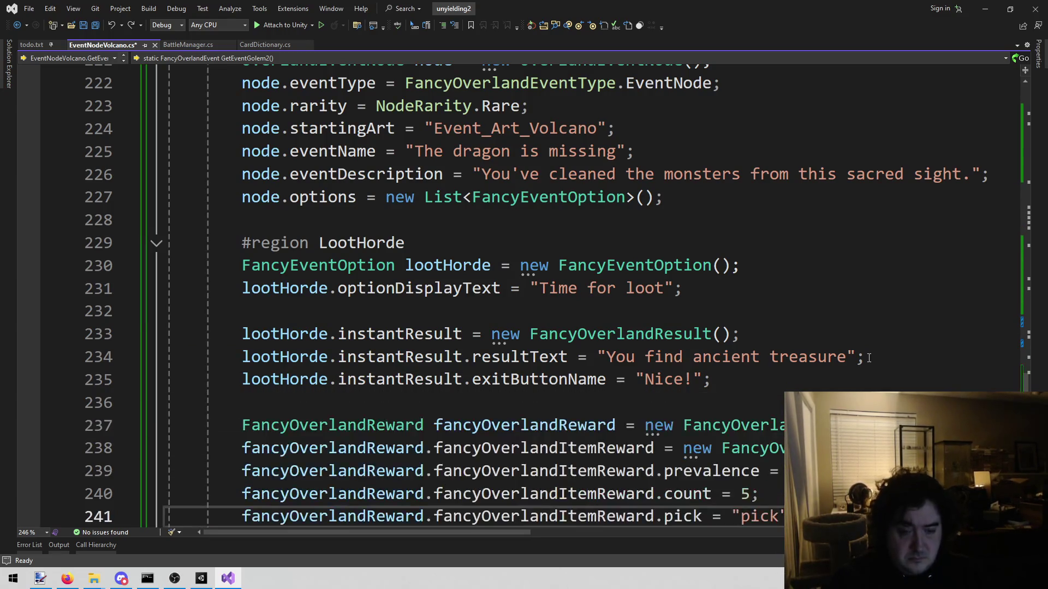
scroll(868, 358, down, 2)
double_click(543, 288)
key(ctrl+c)
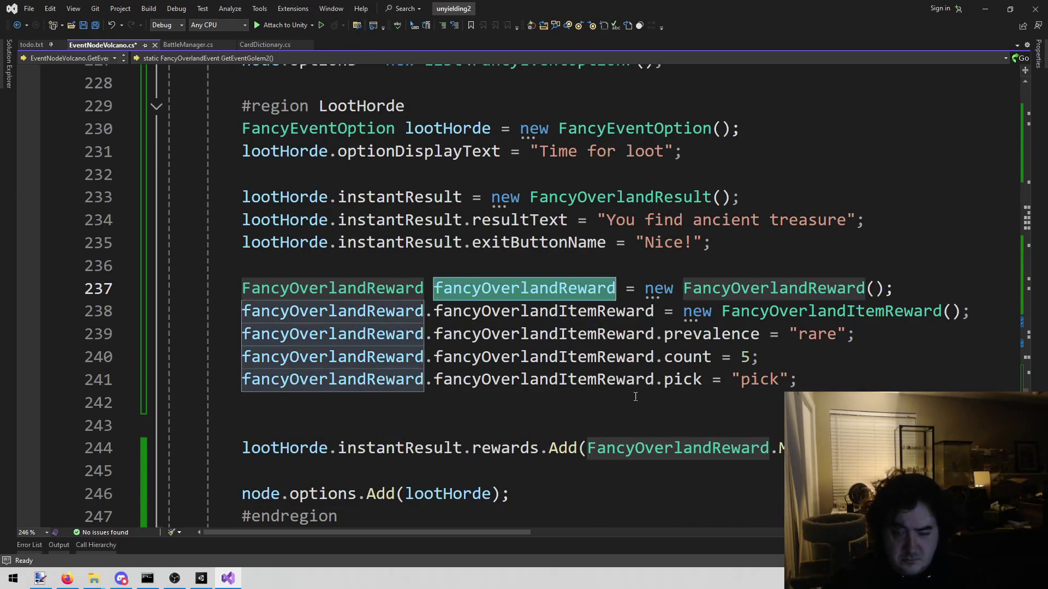
key(Down)
key(Down)
key(Down)
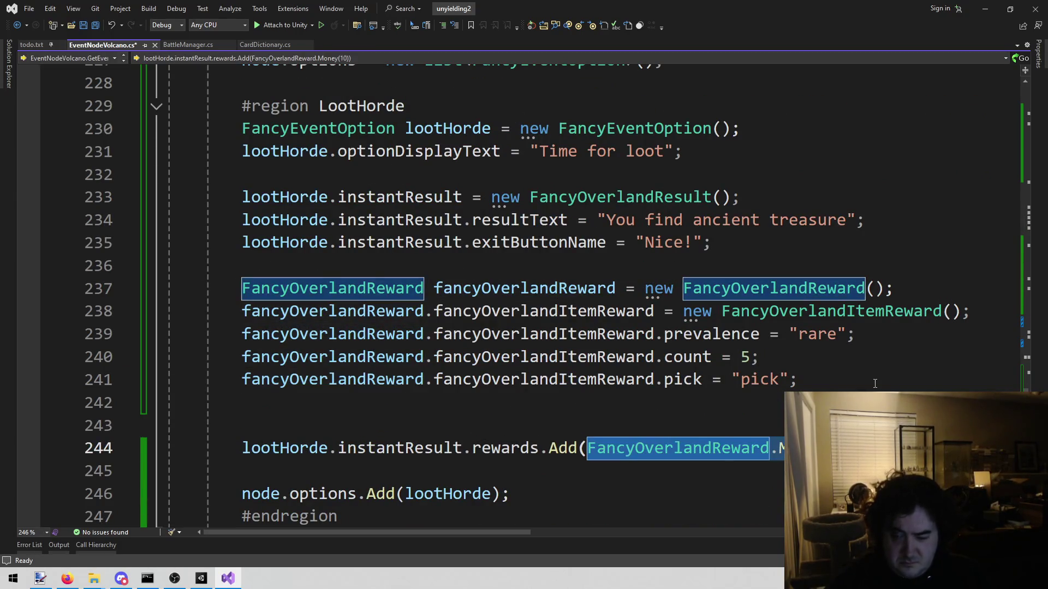
key(ctrl+v)
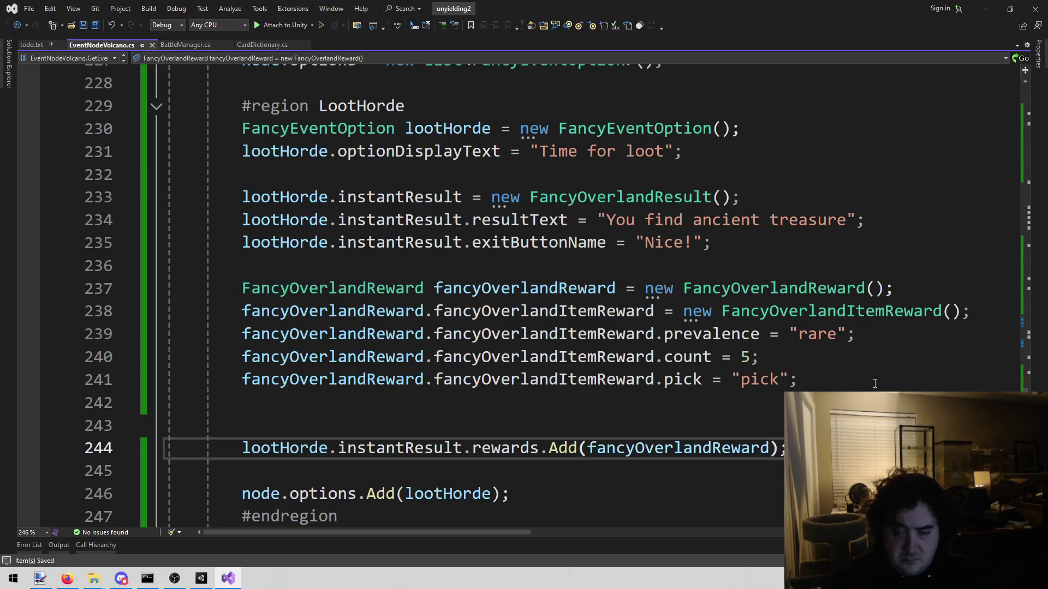
Step: Save the edited script and switch back to Unity
click(750, 357)
key(ctrl+s)
key(alt+Tab)
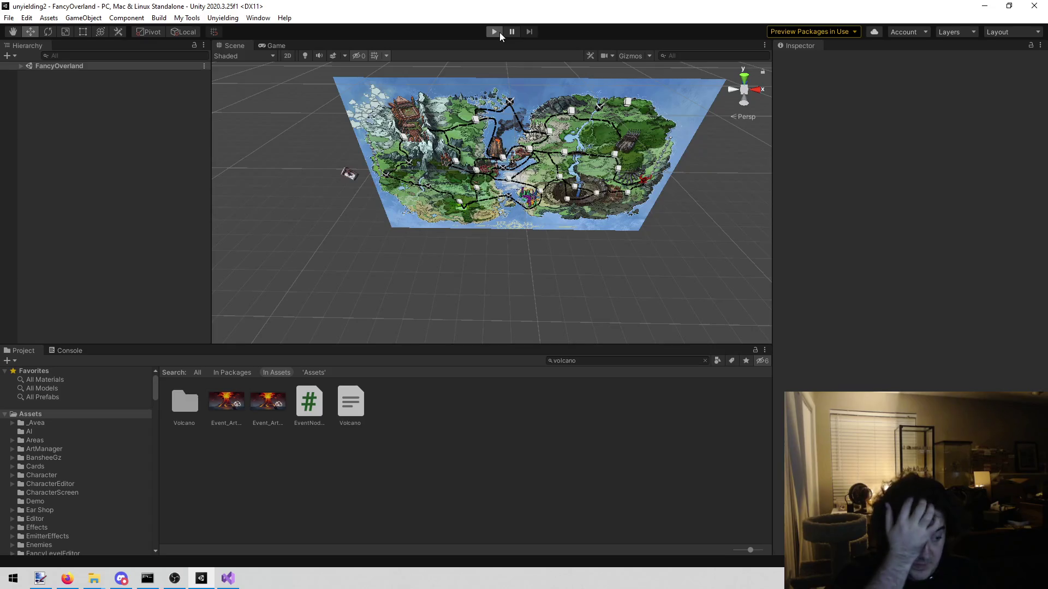
Step: Enter play mode, choose 'Monsters lurk here', and continue the battle through to victory
click(500, 32)
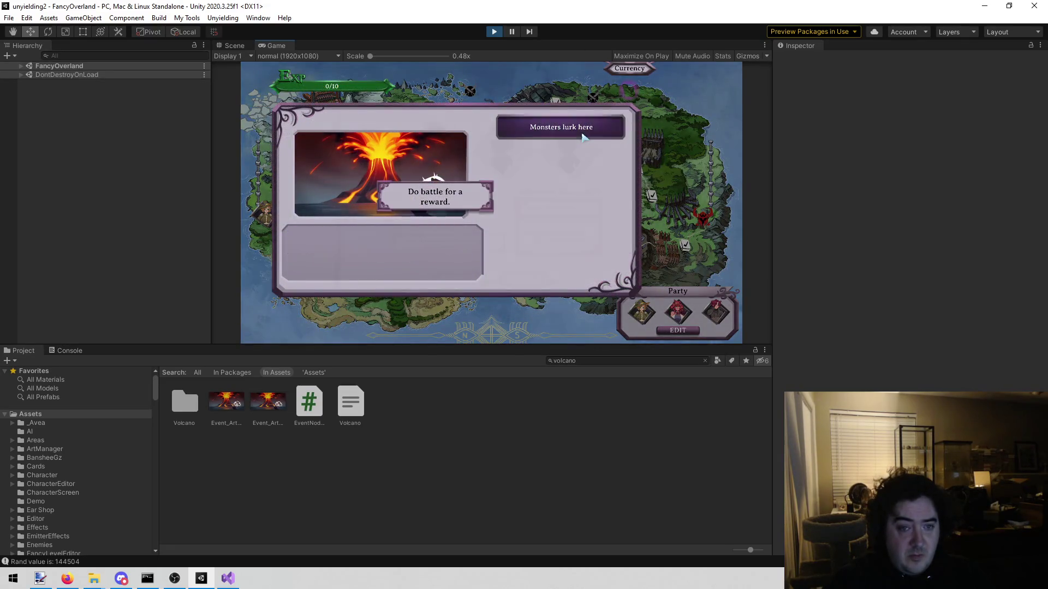
click(583, 136)
click(475, 283)
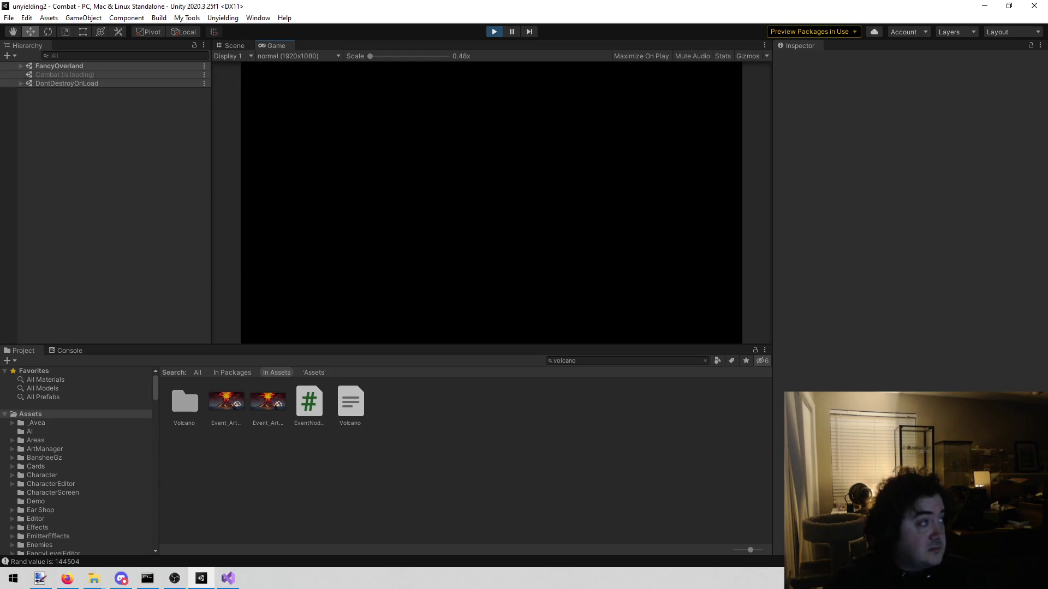
key(alt+Tab)
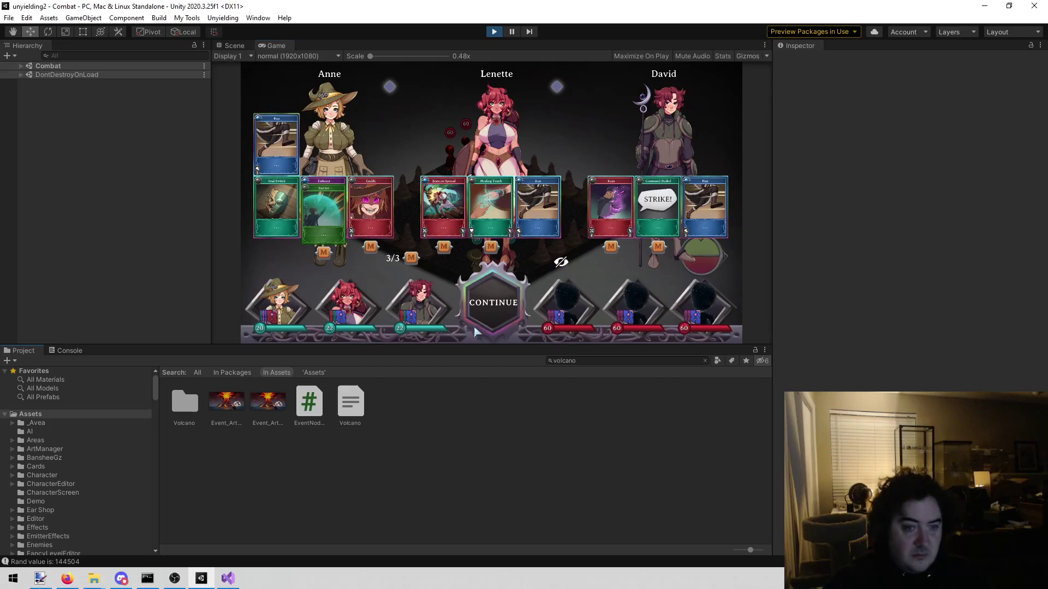
click(489, 296)
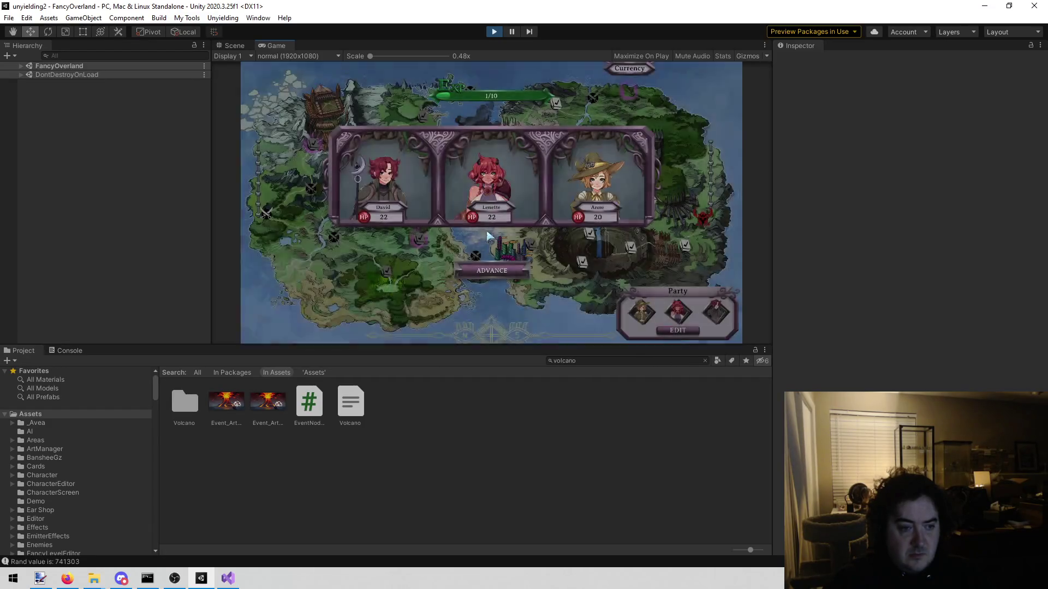
Step: Advance past the party summary, accept a battle reward item, and choose 'Time for loot'
click(494, 269)
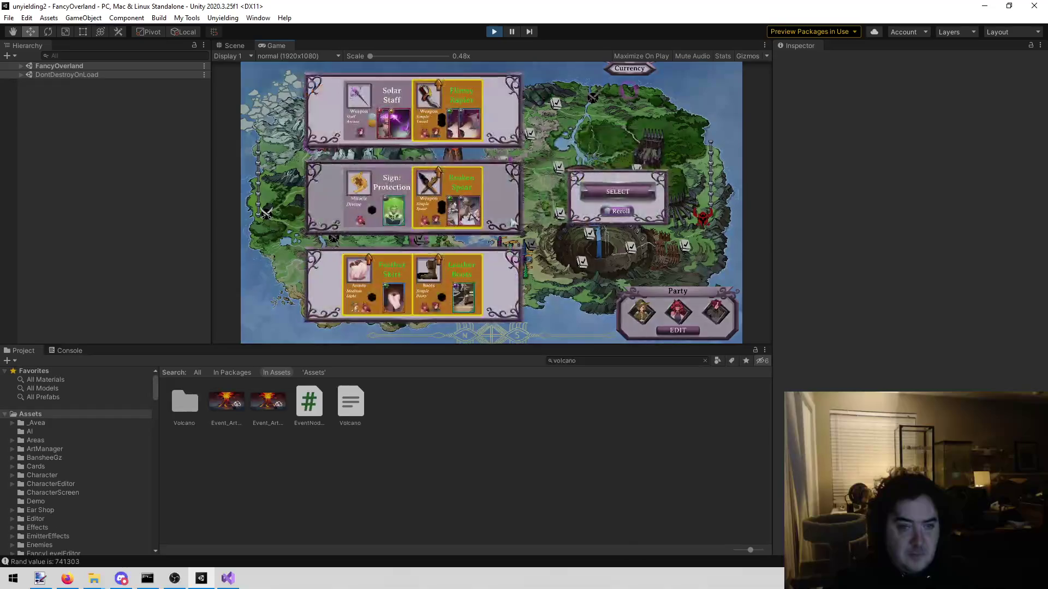
click(617, 192)
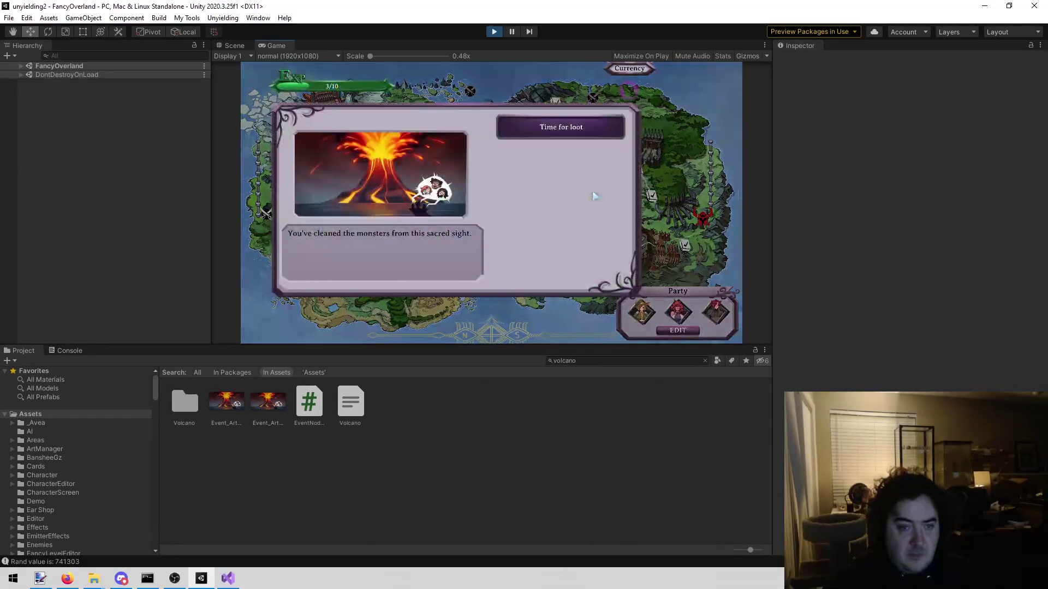
click(591, 127)
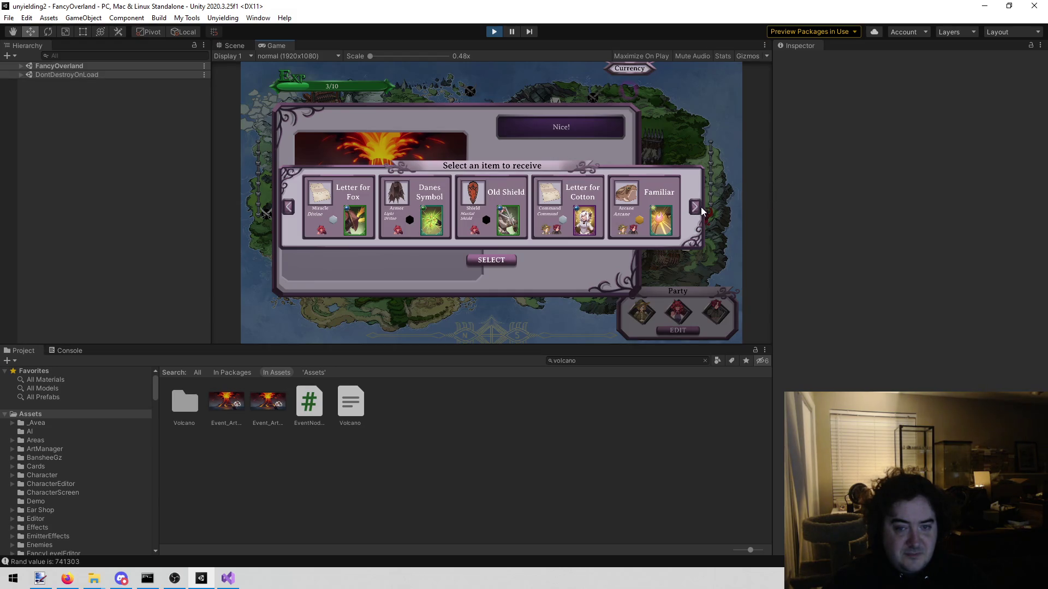
Step: Page through the 'Select an item to receive' carousel and close the Happiness card preview
click(695, 207)
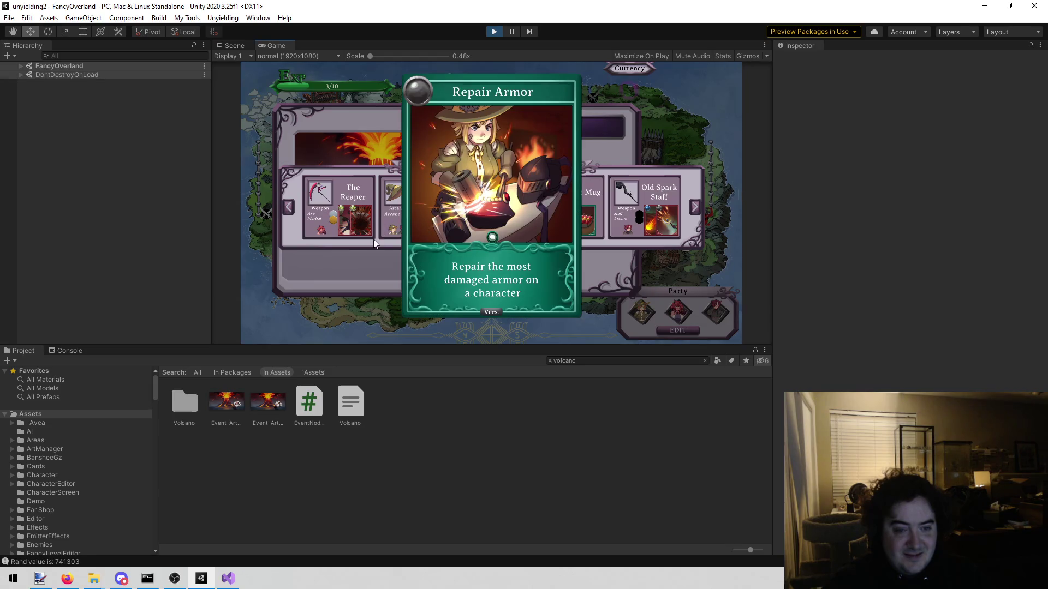
click(695, 206)
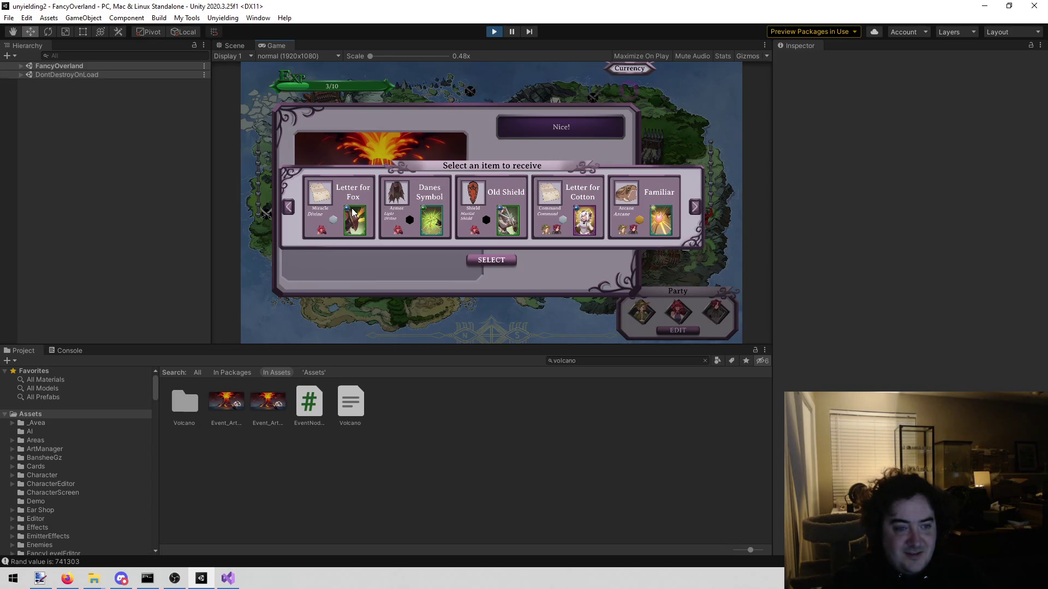
mouse_move(349, 213)
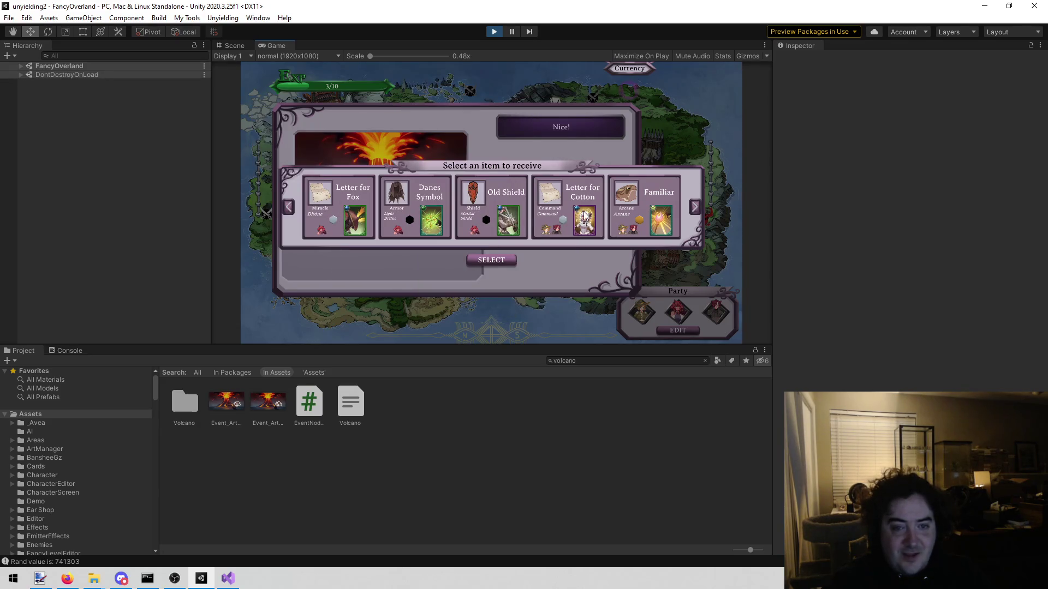
mouse_move(583, 215)
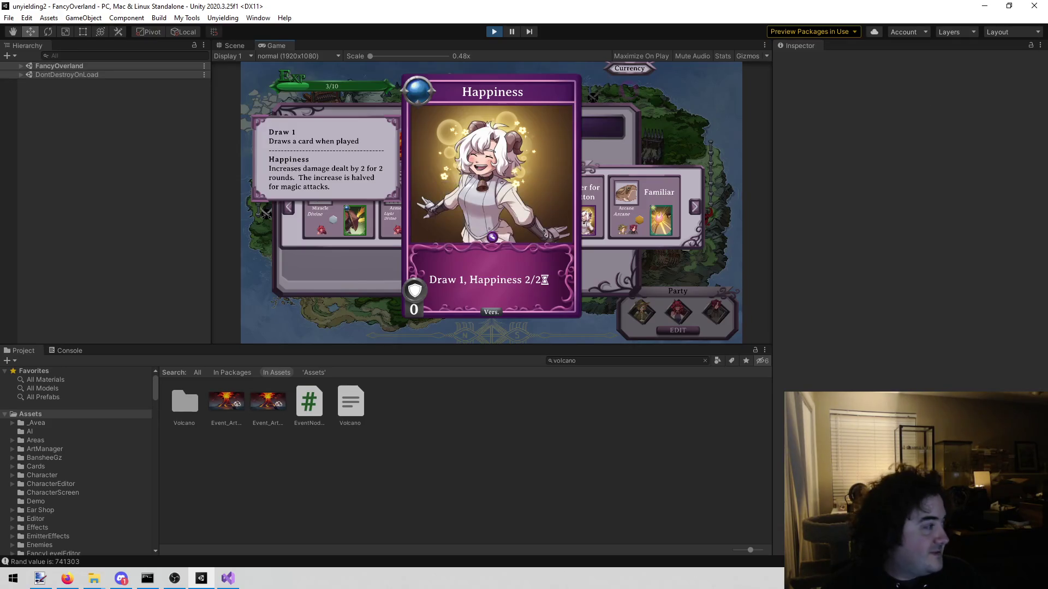
key(alt+Tab)
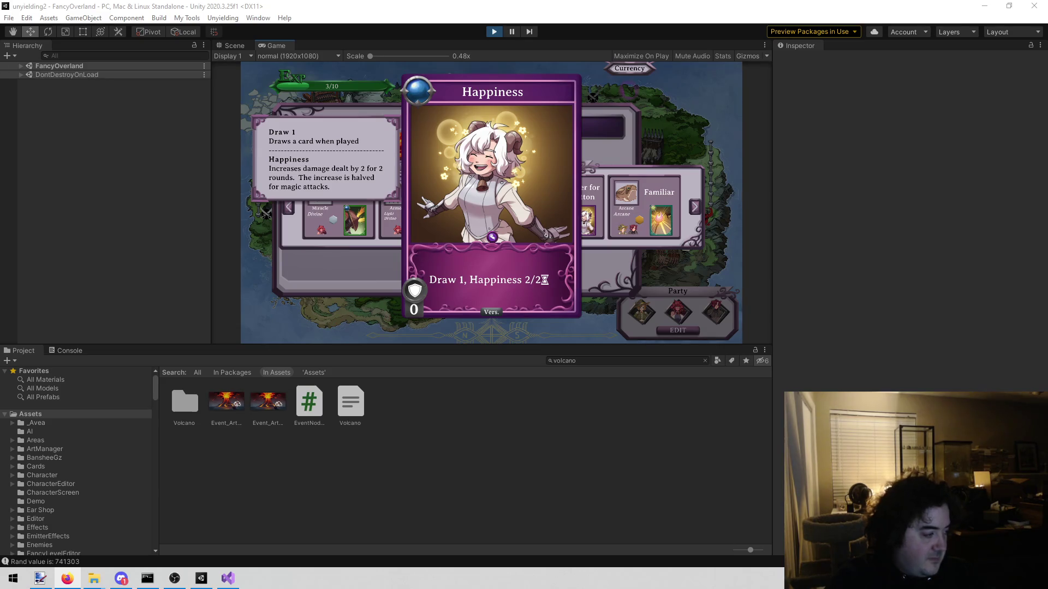
click(615, 256)
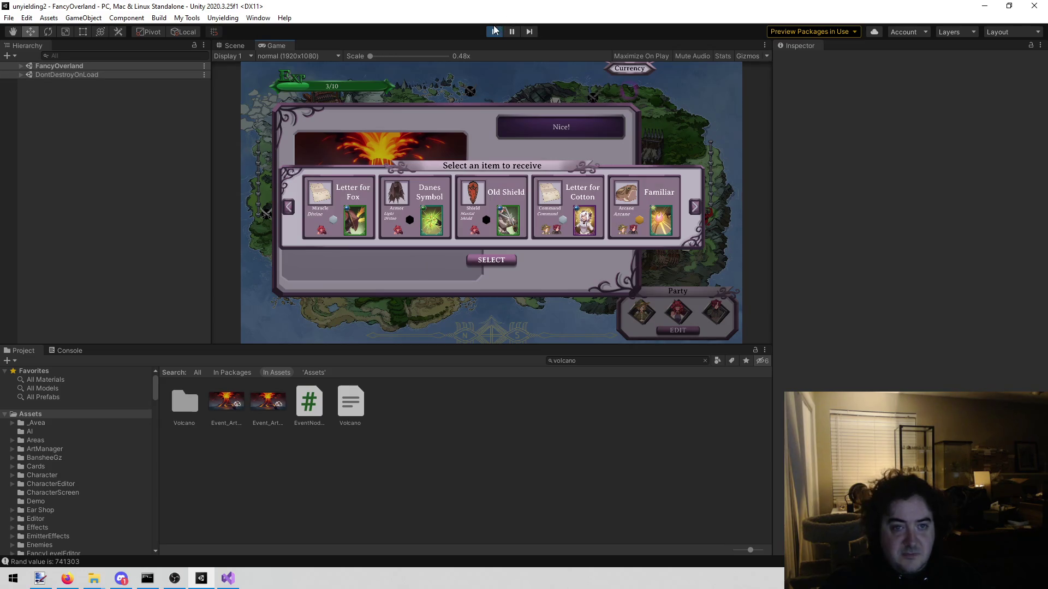
Step: Stop the play-test and inspect Event_Art_Volcano's sprite import settings
click(494, 31)
key(alt+Tab)
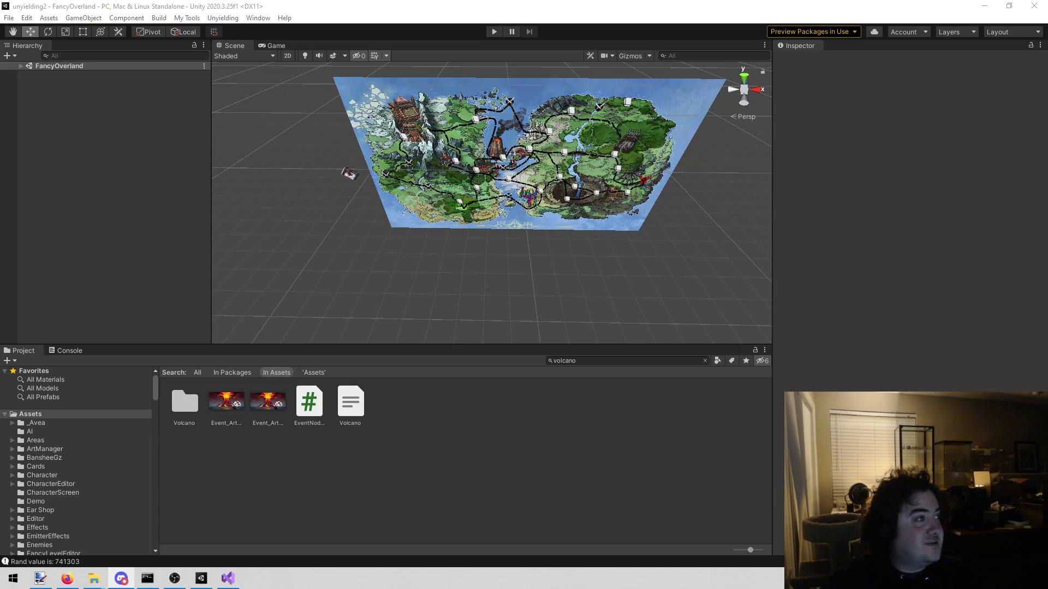
key(alt+Tab)
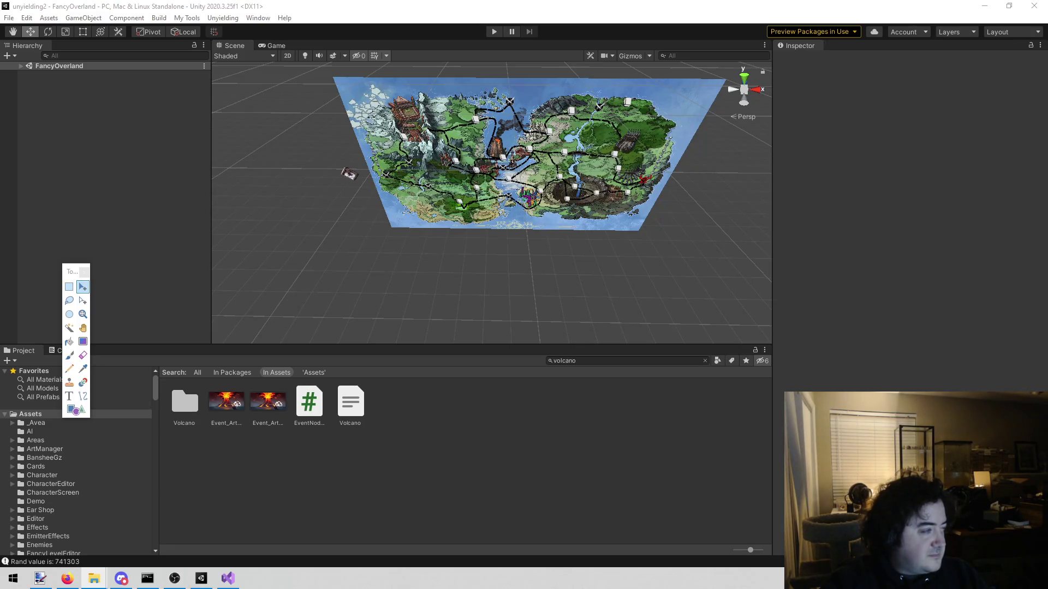
key(alt+Tab)
key(alt+Tab)
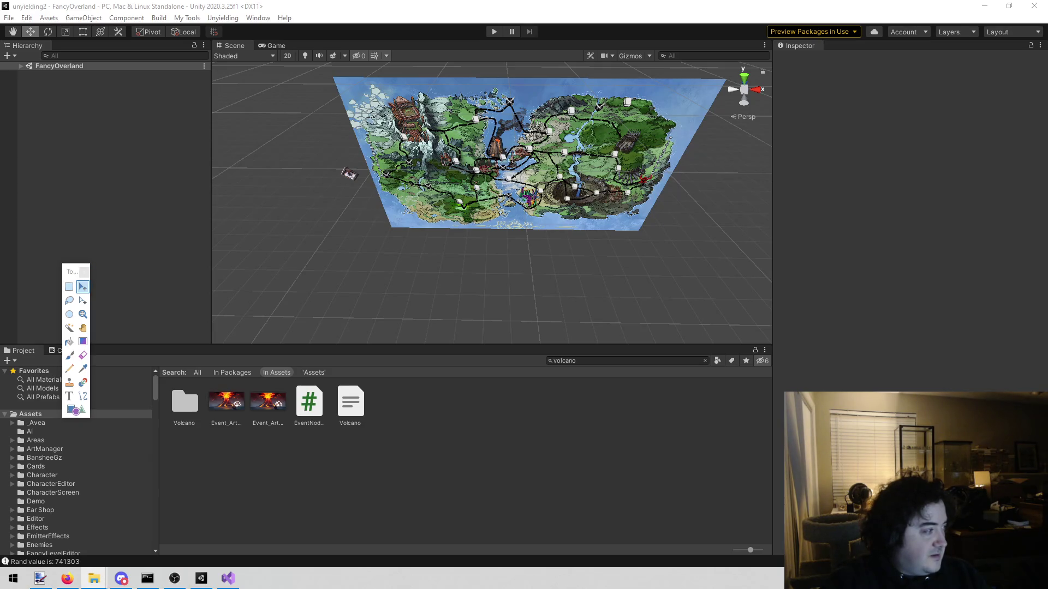
key(alt+Tab)
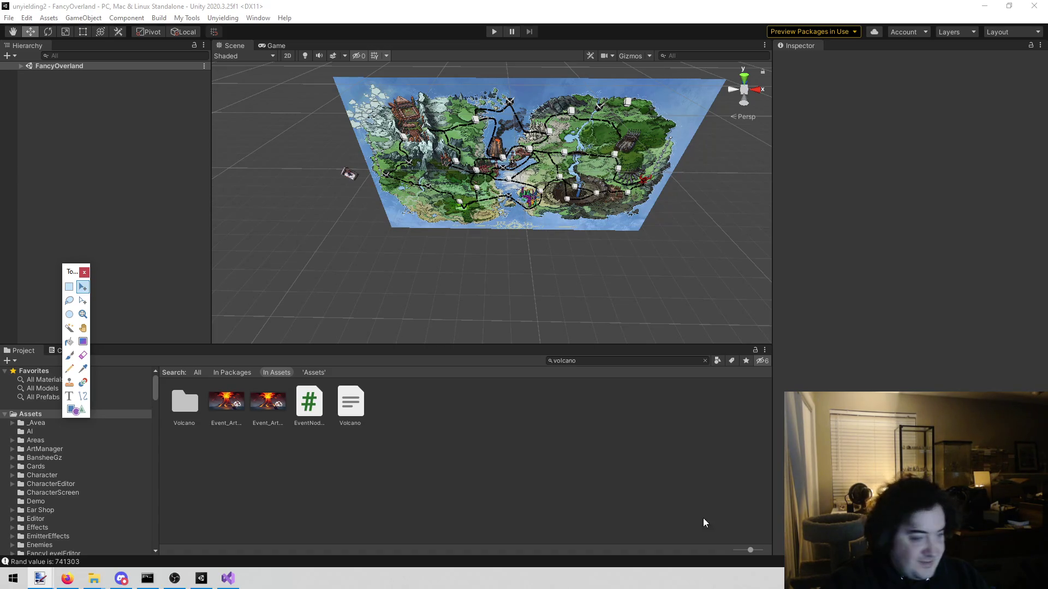
click(239, 398)
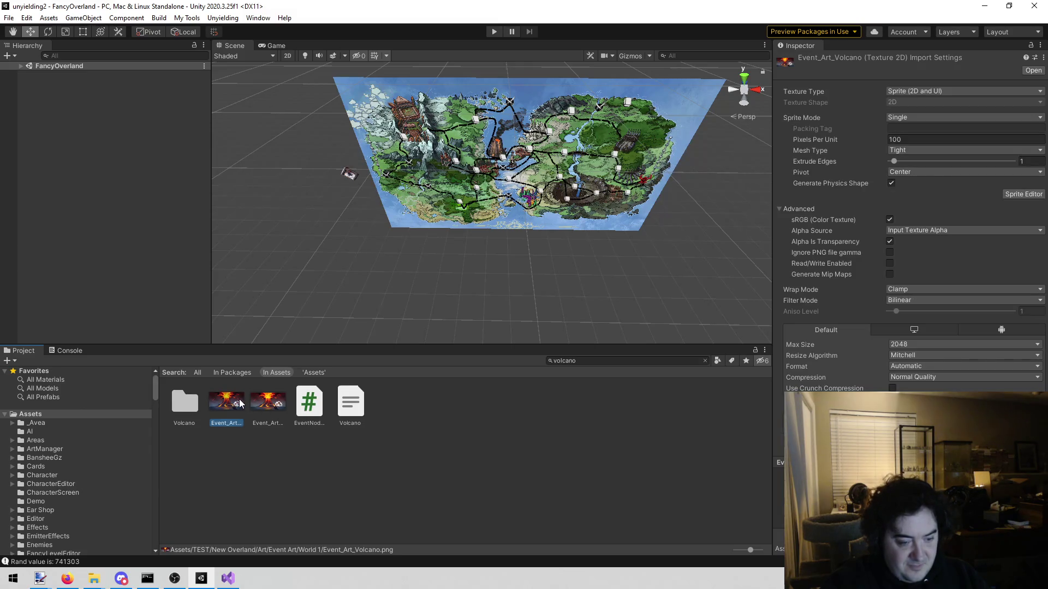
key(alt+Tab)
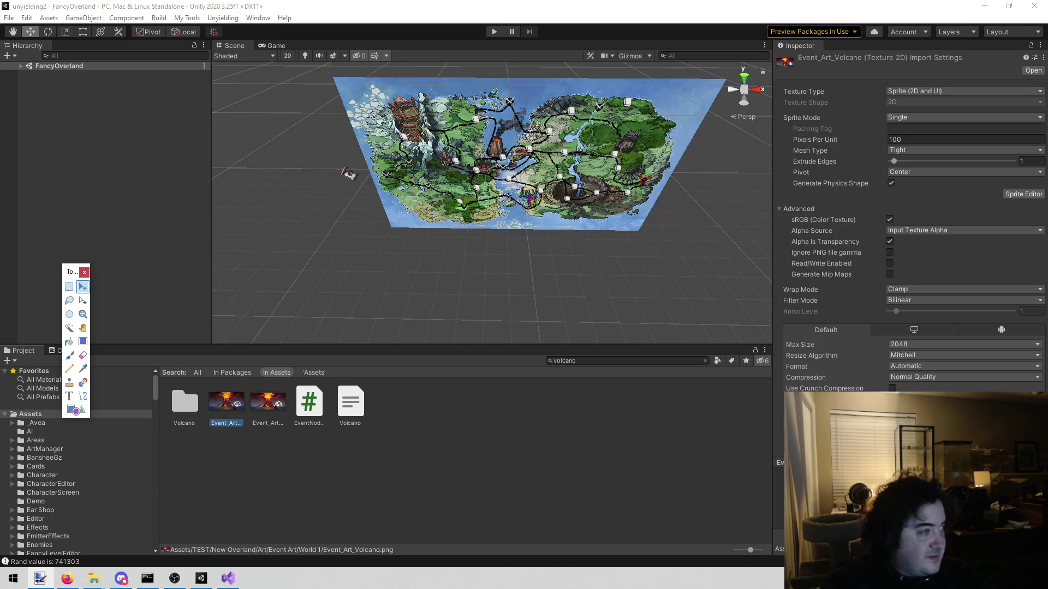
key(alt+Tab)
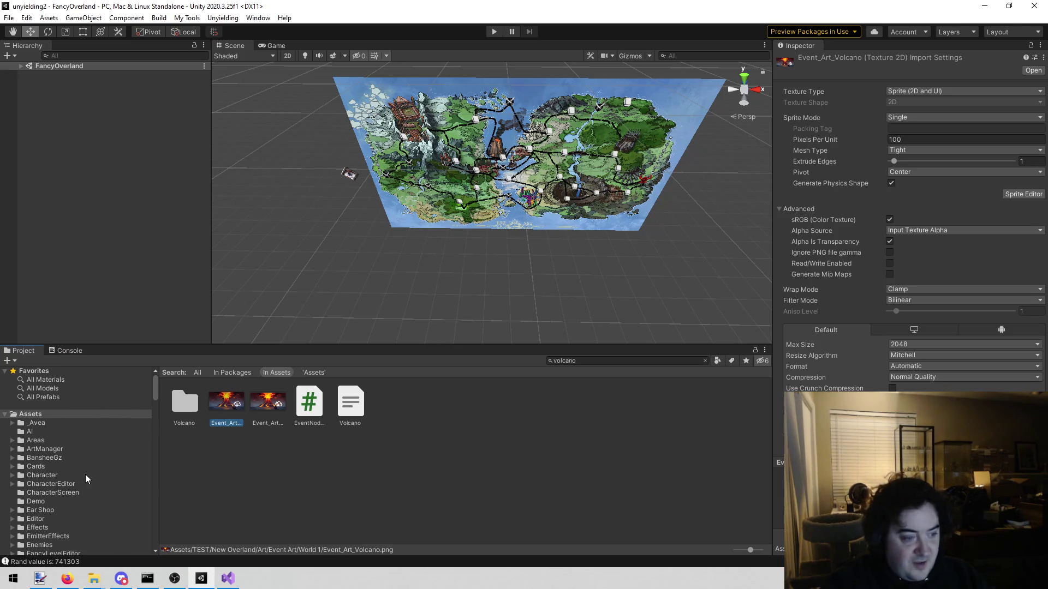
Step: Scroll the Project folder tree down to the Resources folder
scroll(85, 473, down, 3)
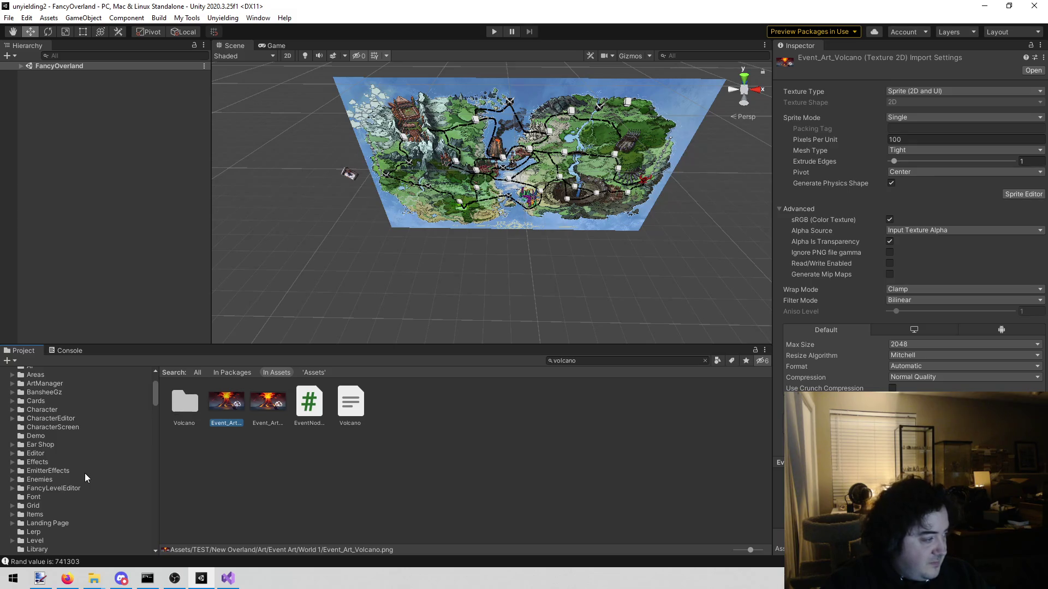
scroll(84, 473, down, 6)
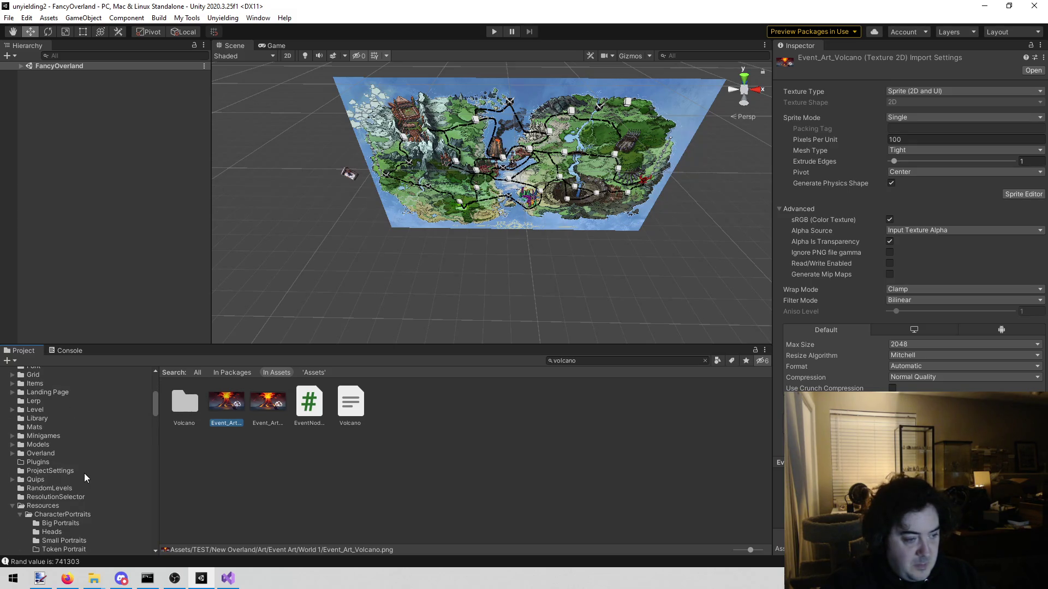
click(38, 473)
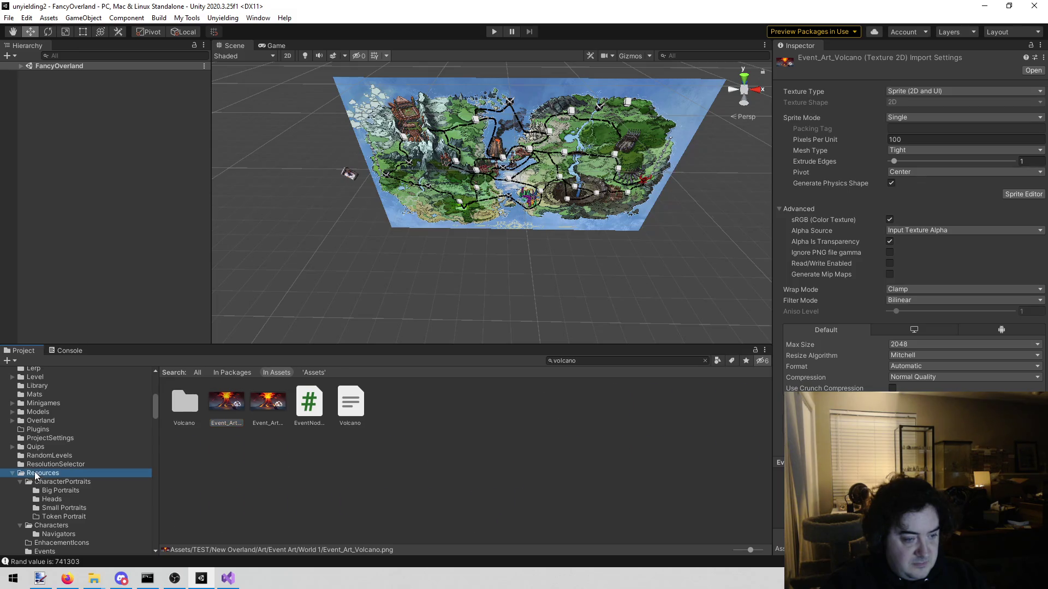
Step: Browse the Characters portrait folders and settle on Resources/CharacterPortraits
double_click(235, 405)
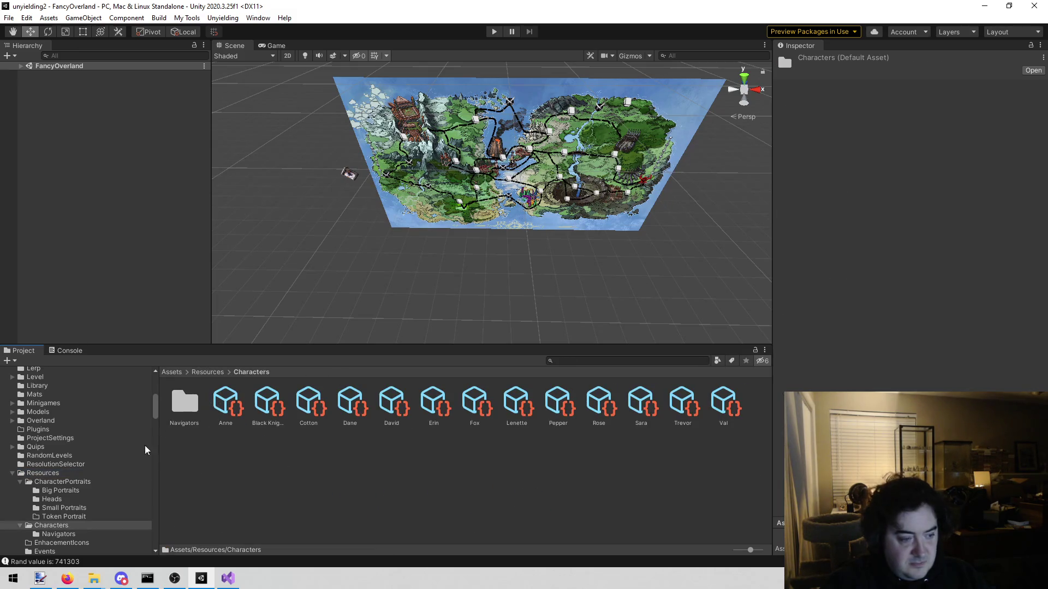
click(86, 491)
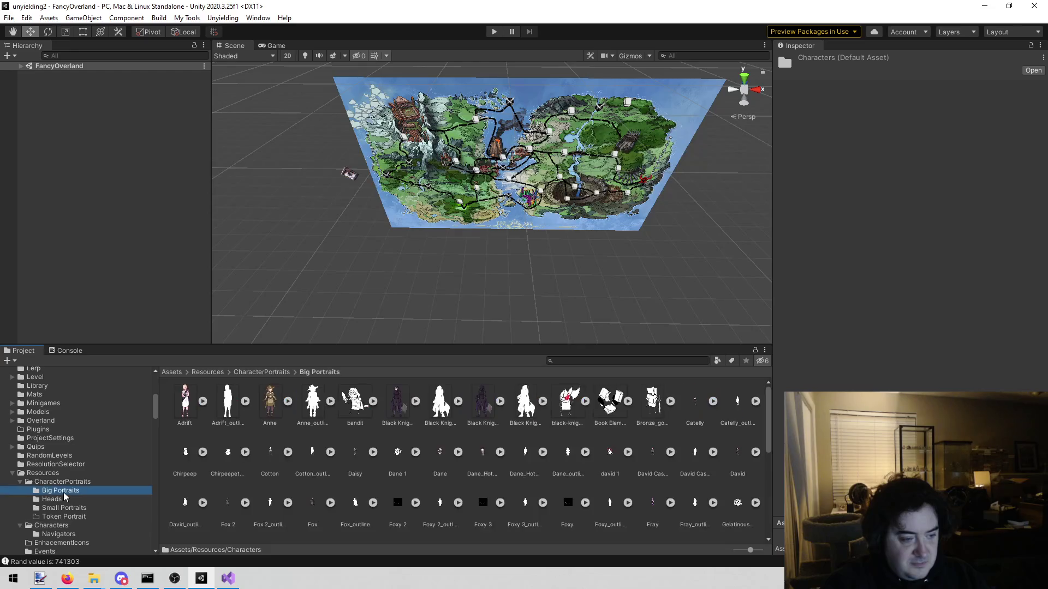
click(71, 498)
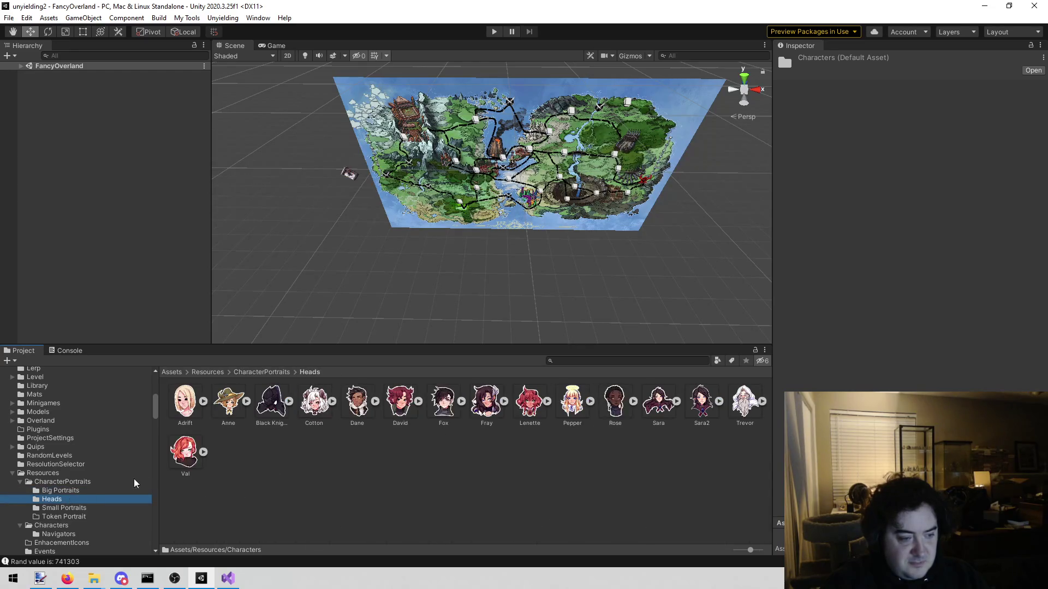
click(71, 508)
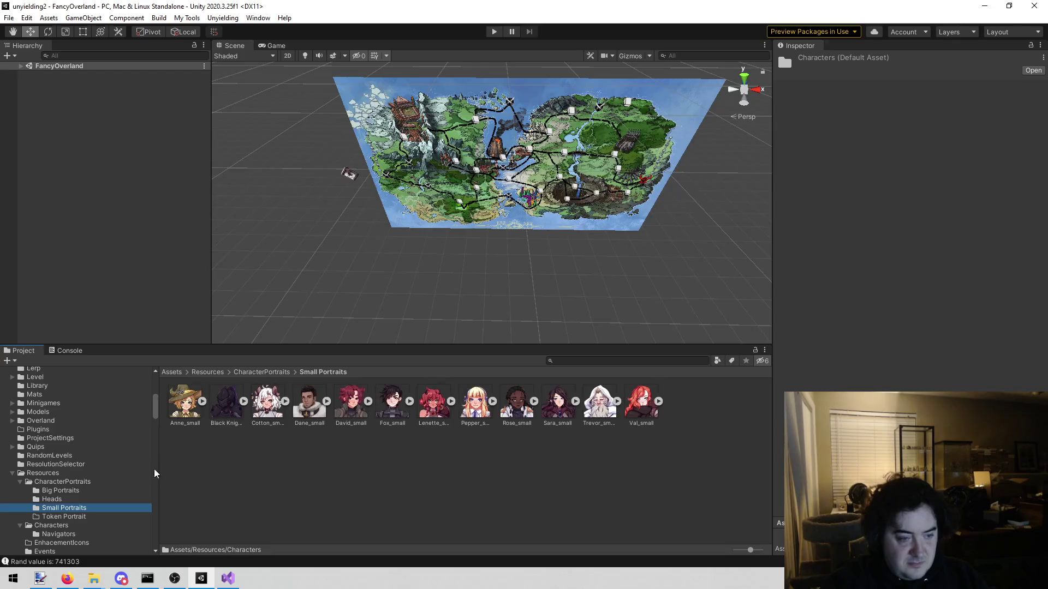
scroll(85, 499, down, 2)
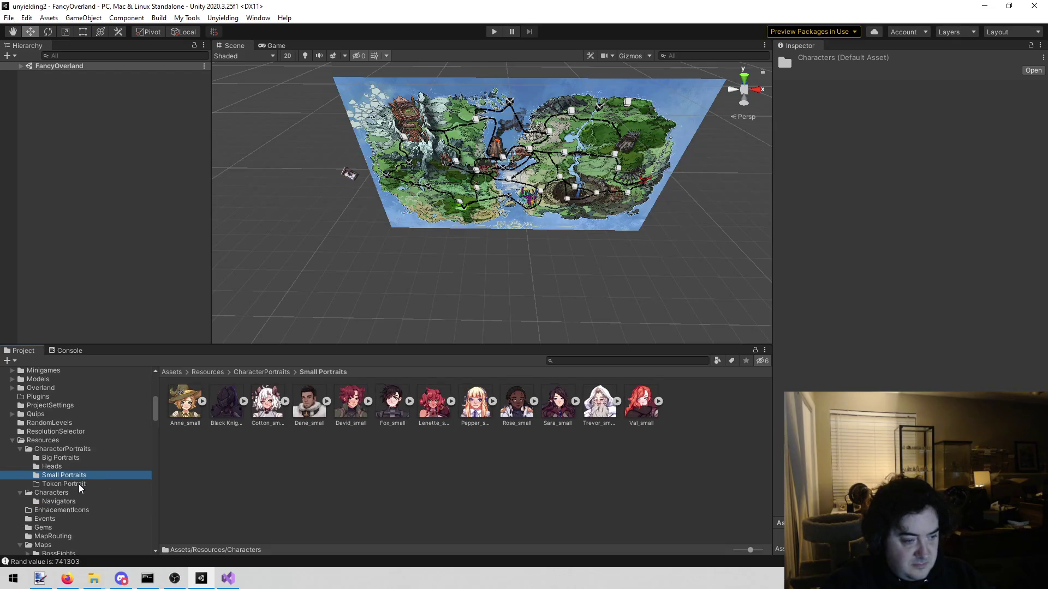
click(82, 484)
click(76, 449)
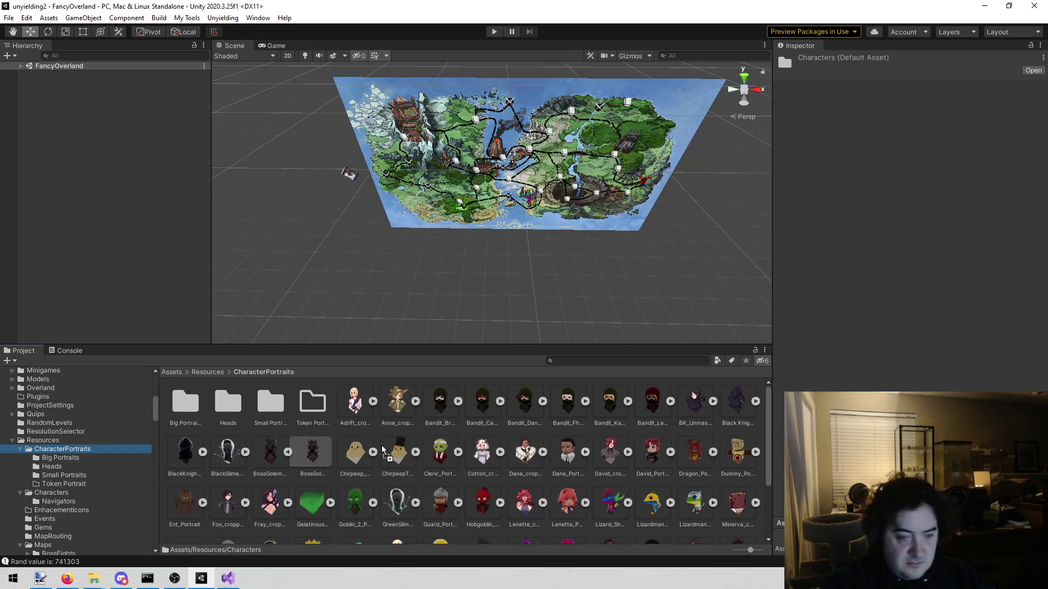
Step: Delete the wrongly added Lava Monster portrait copy from CharacterPortraits
drag(423, 441, 420, 439)
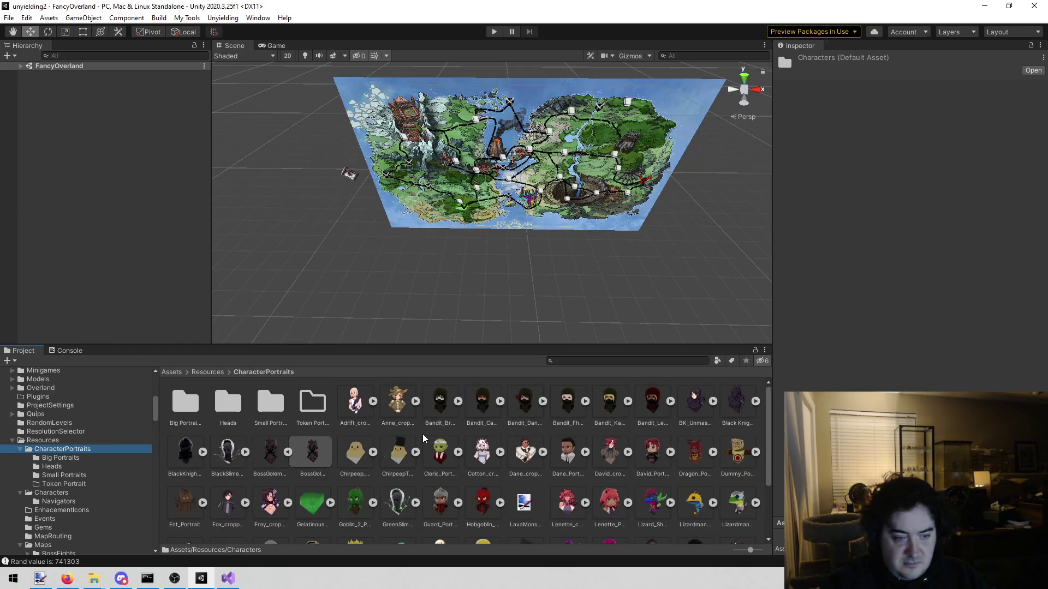
scroll(420, 439, down, 1)
click(524, 470)
right_click(524, 470)
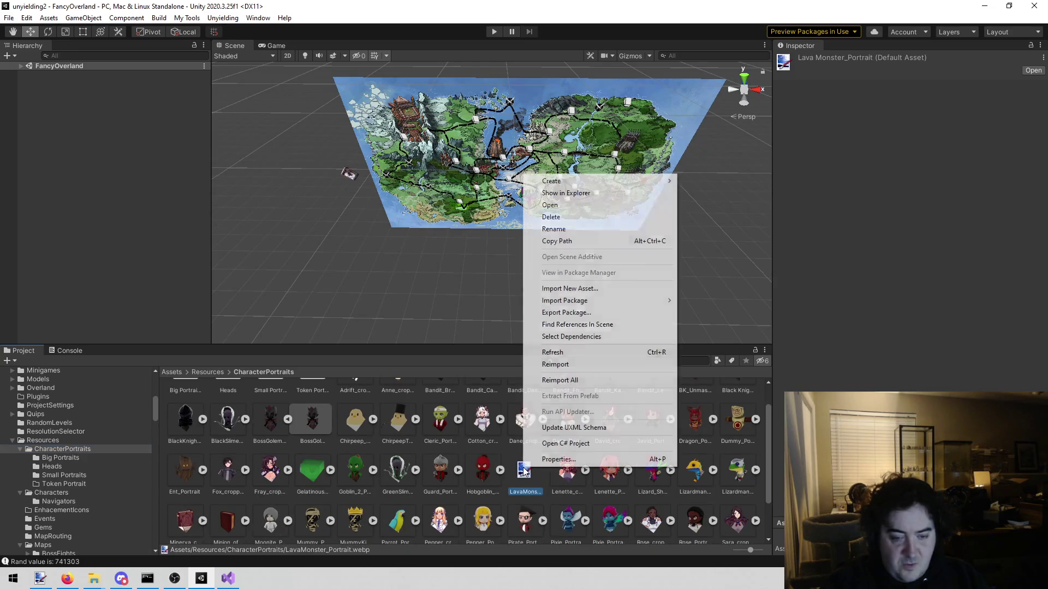
click(601, 216)
click(567, 312)
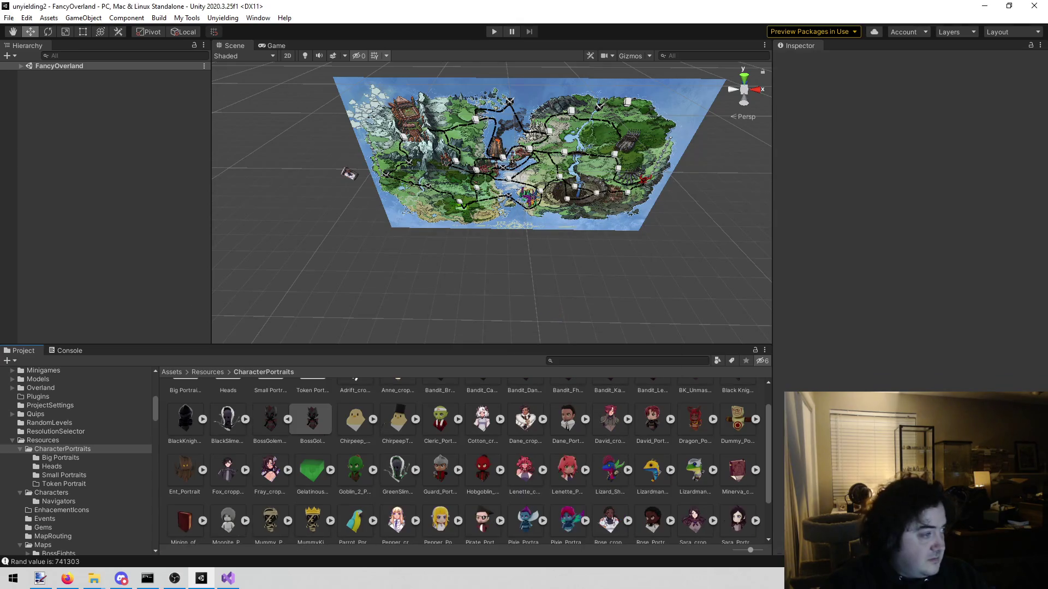
Step: Import LavaMonster_Portrait.png from Explorer and set its Texture Type to Sprite (2D and UI)
key(alt+Tab)
mouse_move(235, 452)
mouse_down()
mouse_move(404, 450)
mouse_move(527, 477)
mouse_up()
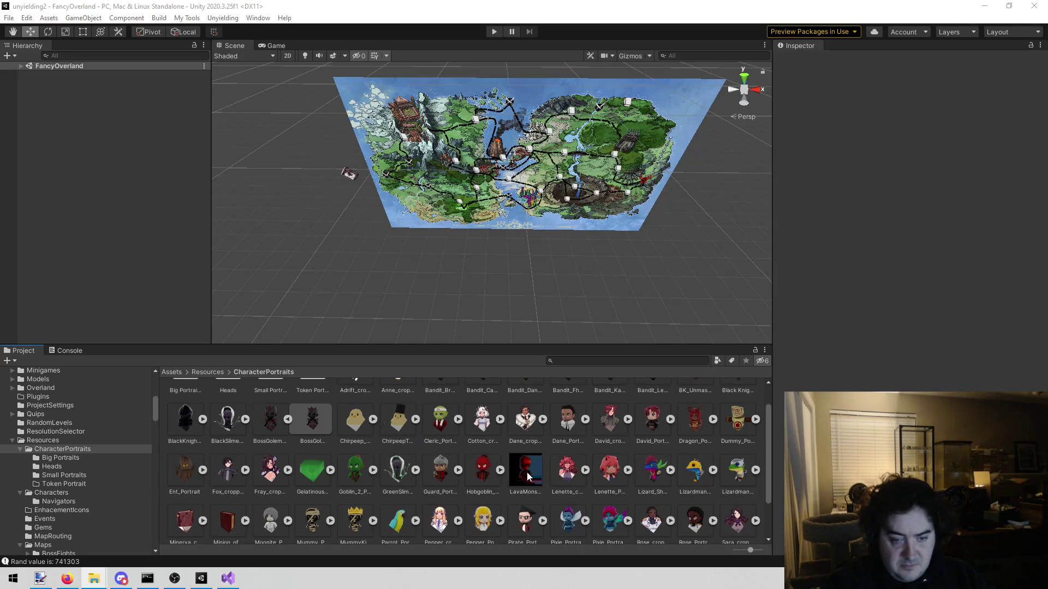
click(922, 92)
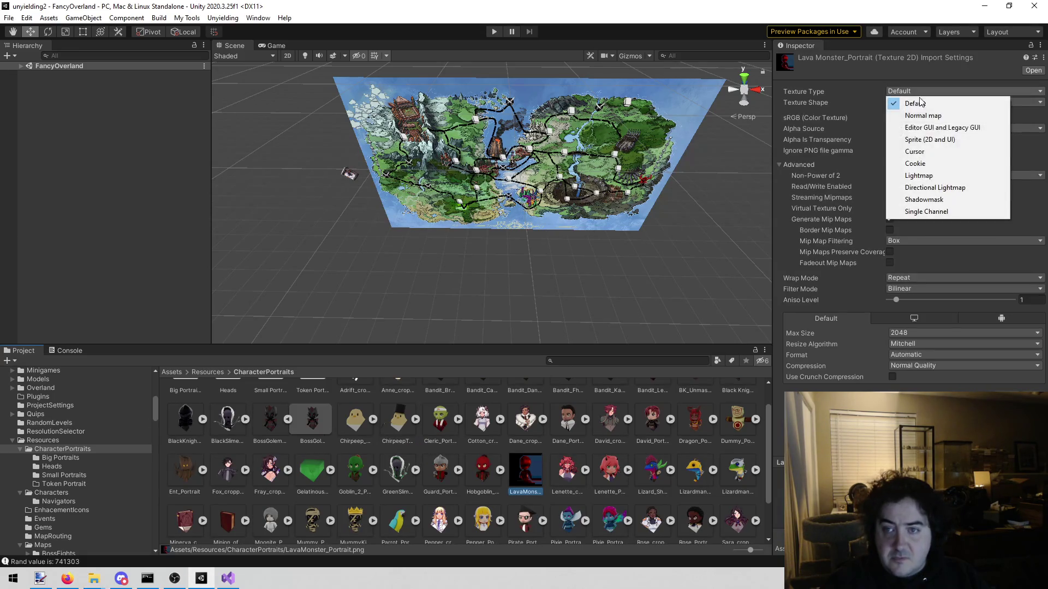
click(929, 140)
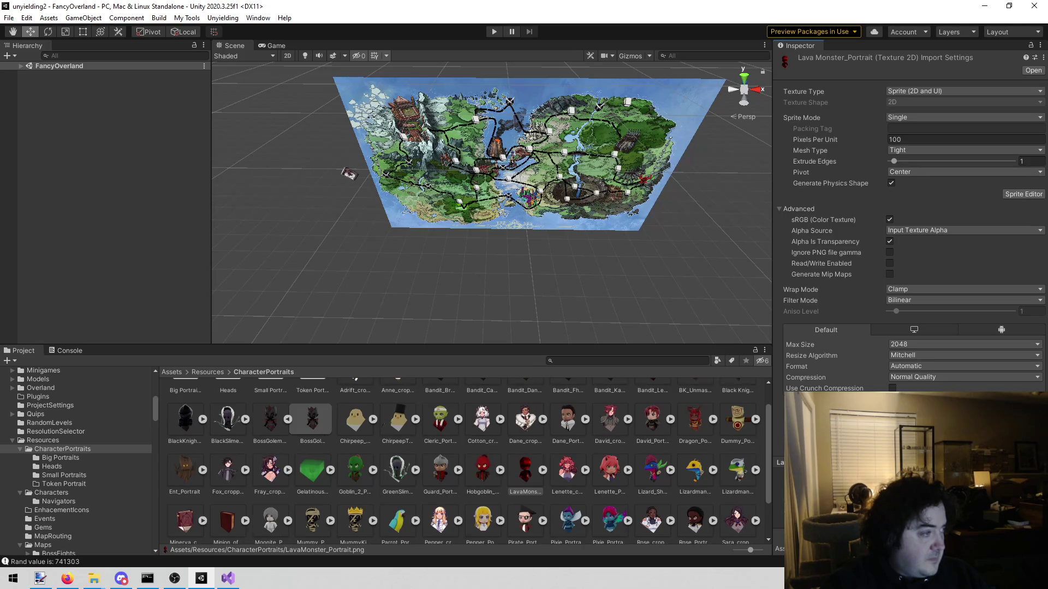
key(alt+Tab)
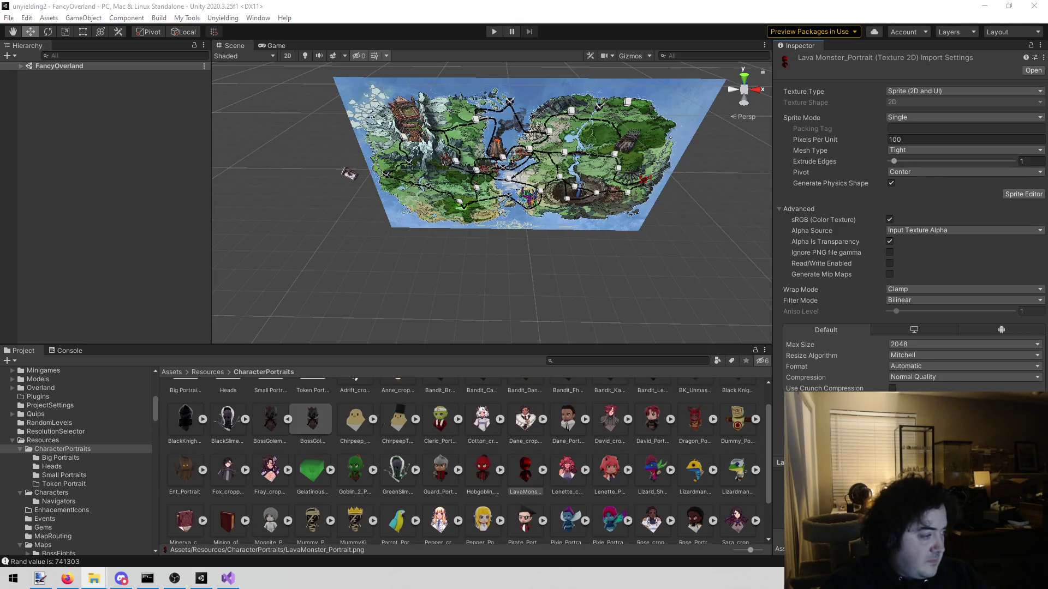
key(alt+Tab)
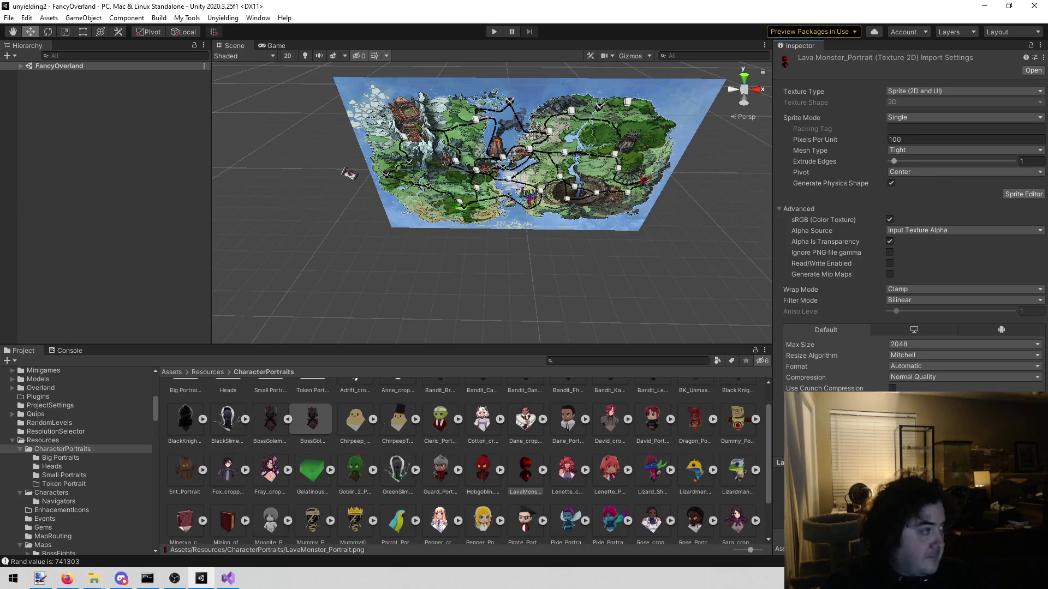
key(alt+Tab)
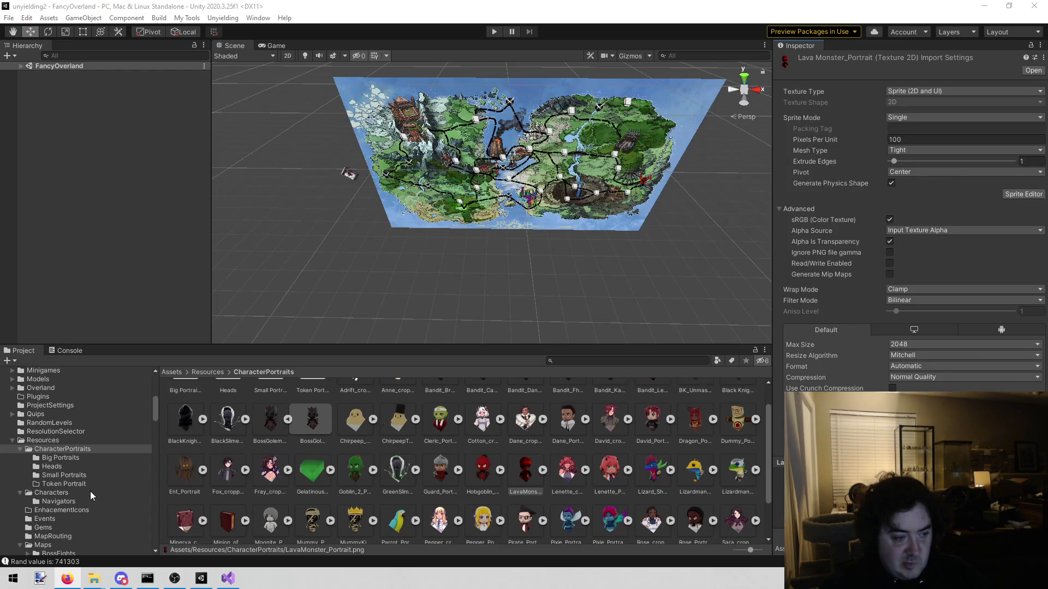
click(11, 445)
Step: Scroll the Project folder tree back to the top, then bring Visual Studio forward
scroll(27, 449, up, 3)
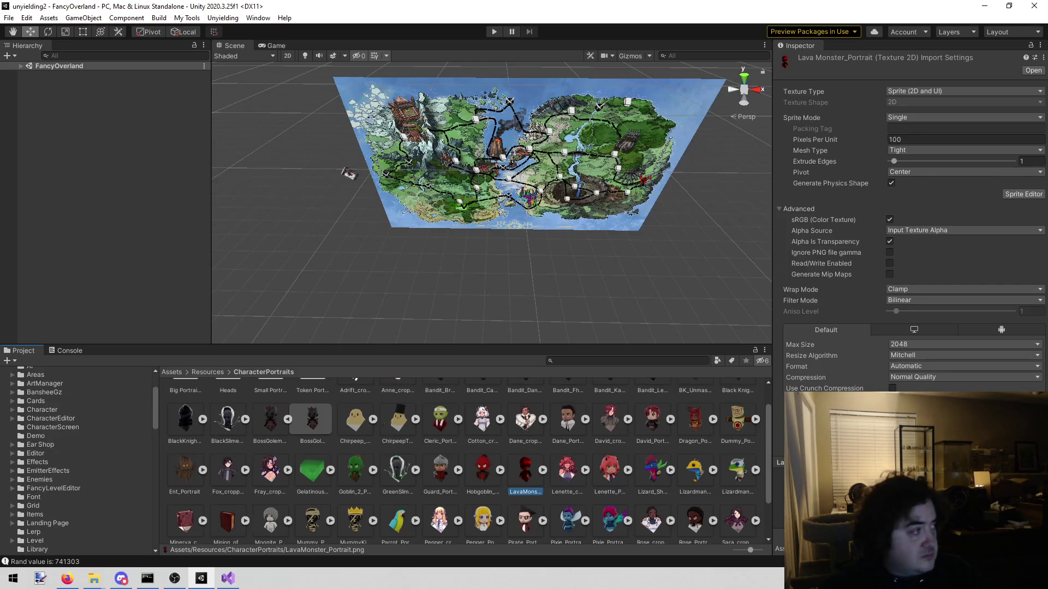
scroll(126, 446, up, 3)
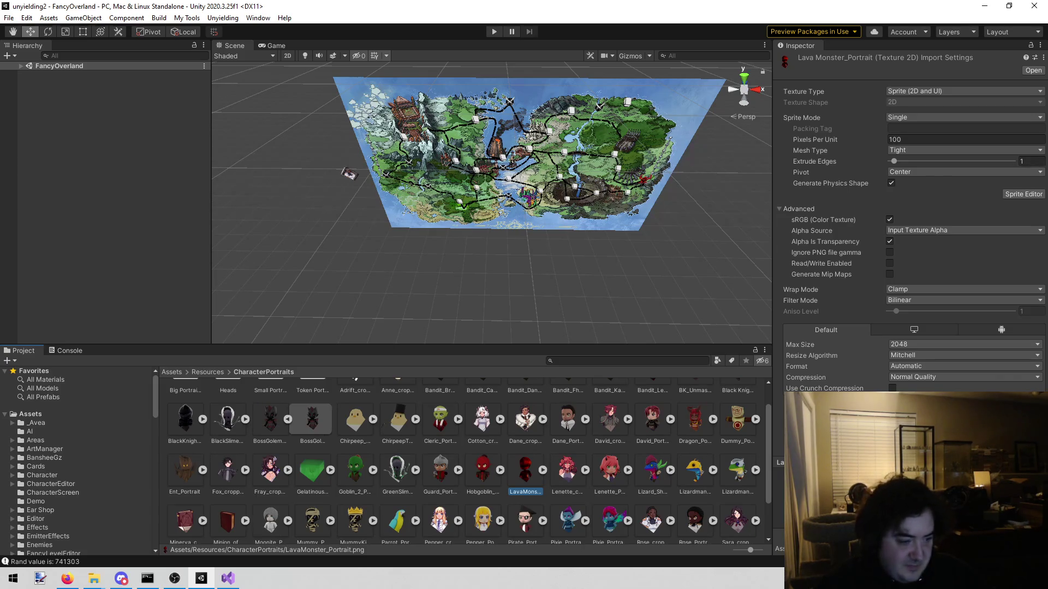
click(228, 578)
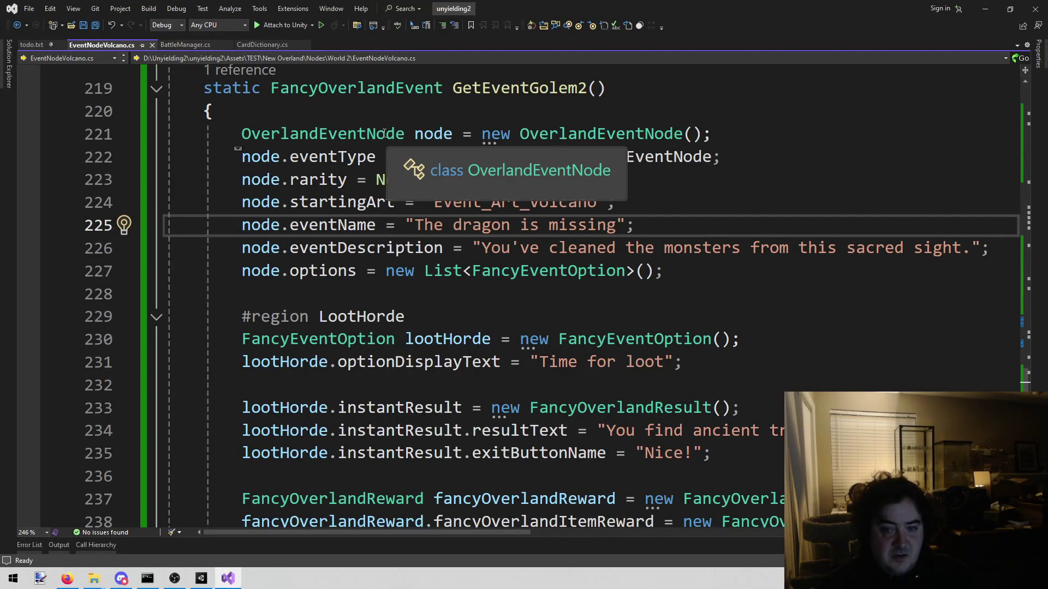
Step: In todo.txt, delete the 'What is the reward? / Pick rare' lines under the volcano entry
click(185, 45)
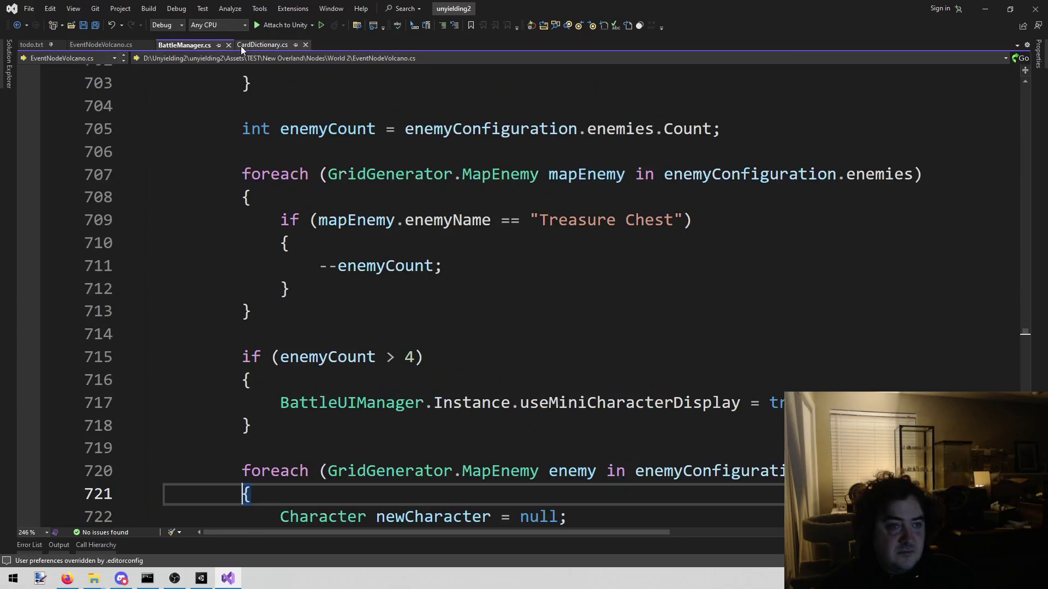
click(28, 45)
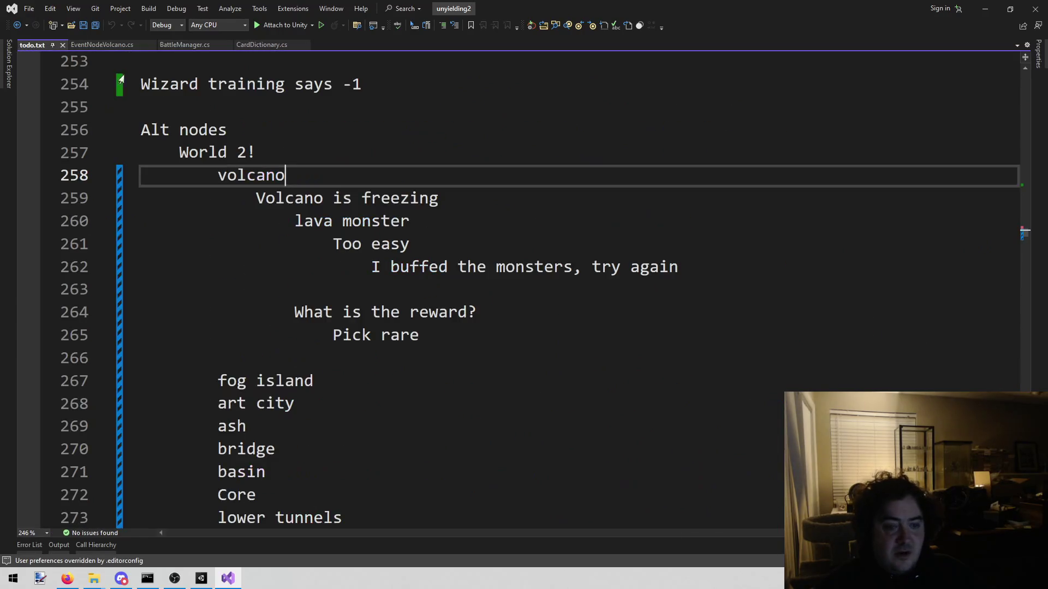
drag(431, 334, 80, 312)
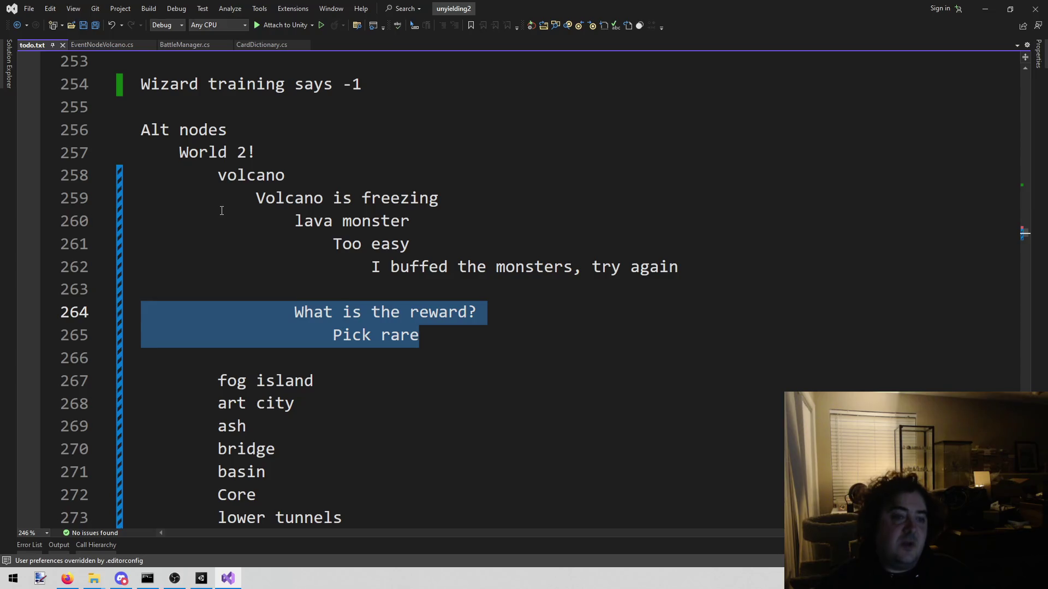
key(BackSpace)
key(BackSpace)
key(BackSpace)
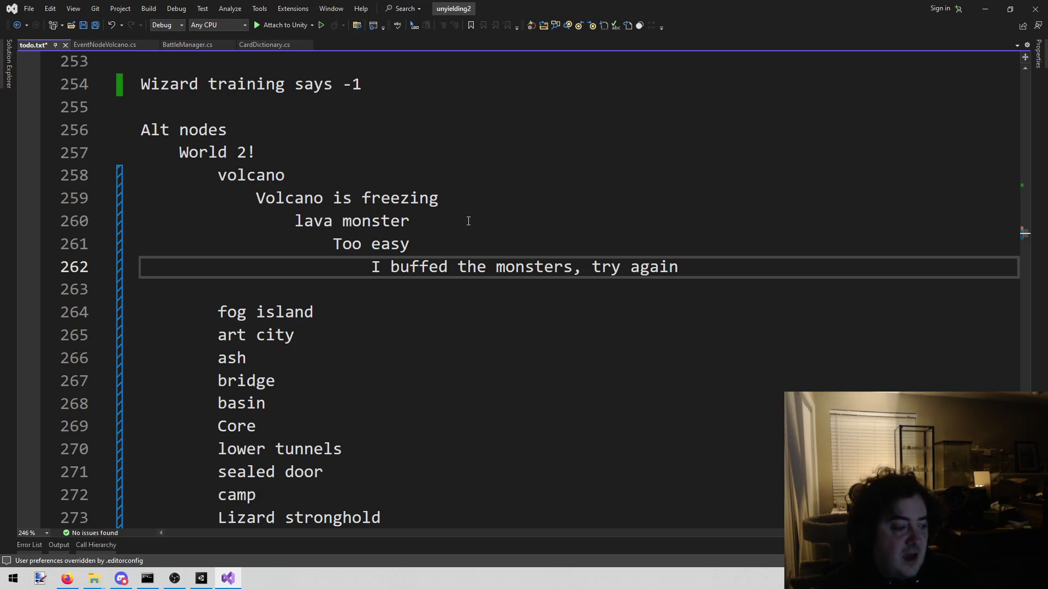
Step: Load the PickTeam scene from Unyielding > Team Picker and enter Play mode
click(201, 578)
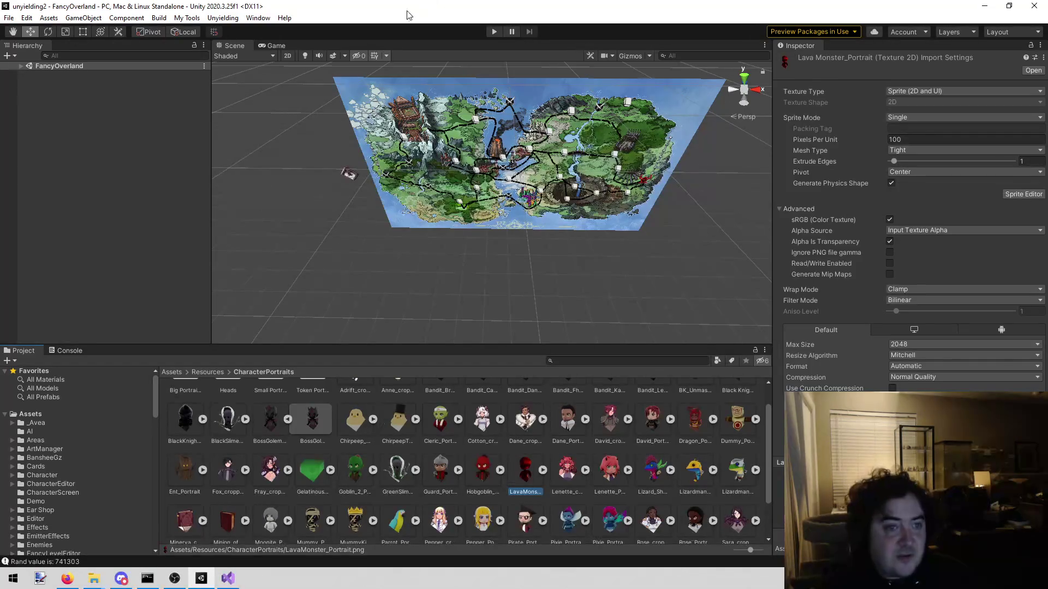
click(222, 18)
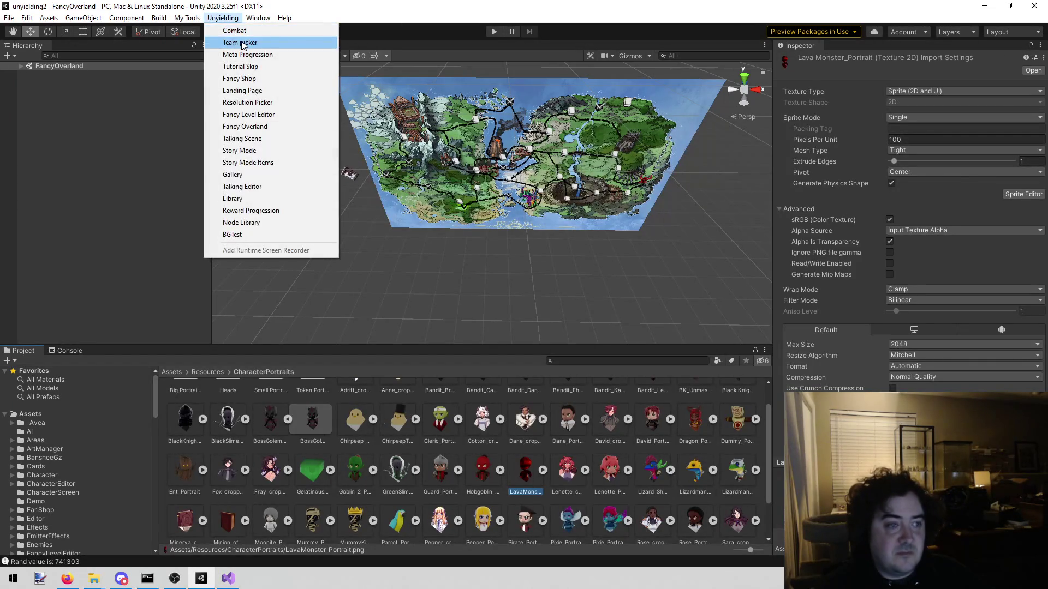
click(243, 44)
click(489, 33)
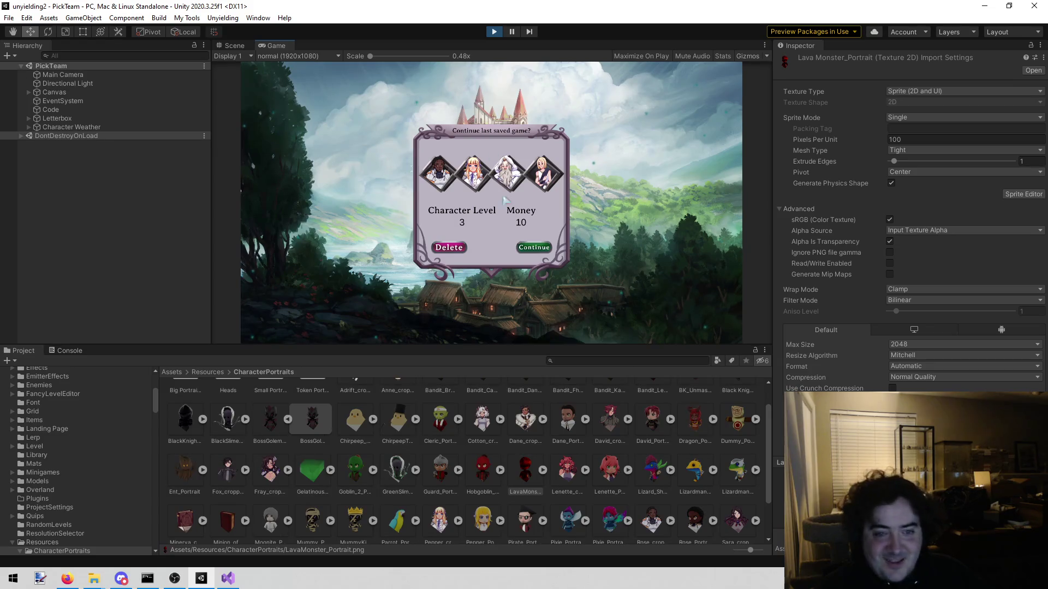
Step: Continue the saved game (Level 3, Money 10) and open the party loadout screen
click(534, 247)
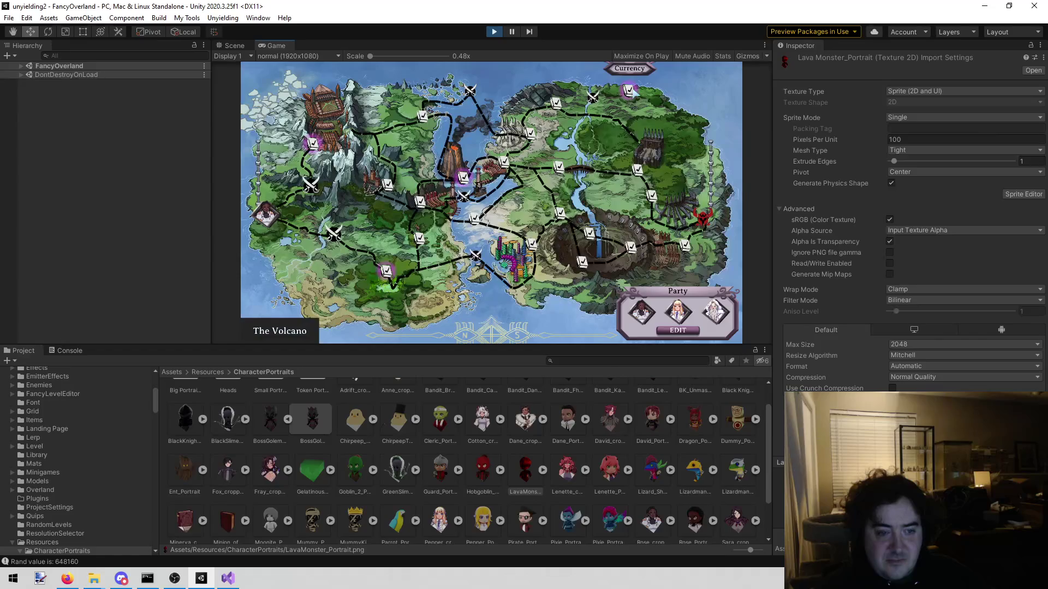
click(678, 330)
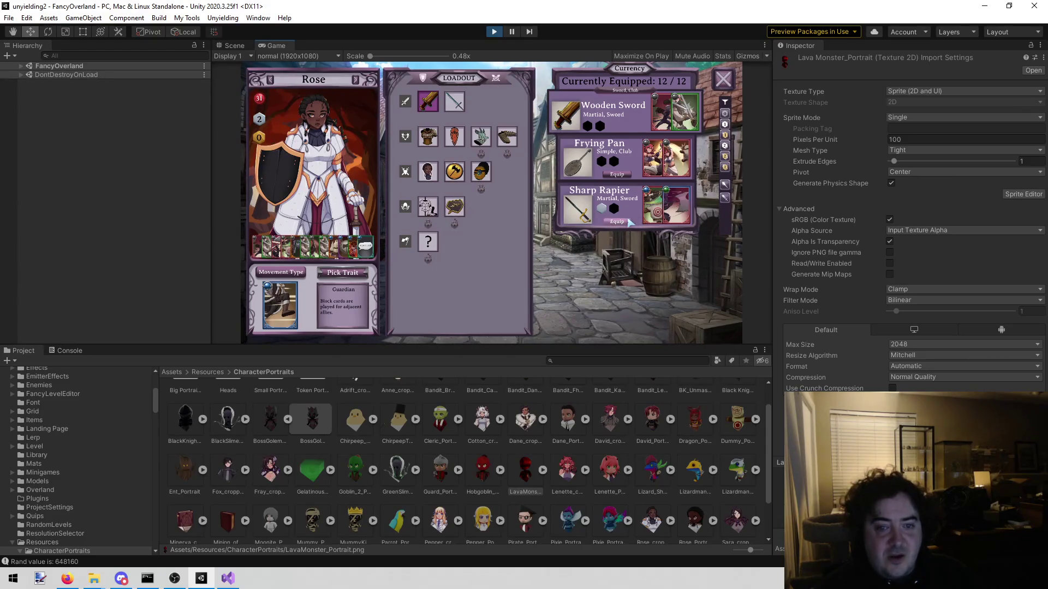
Step: Equip Rose with the Sharp Rapier and the Gauntlets
click(627, 221)
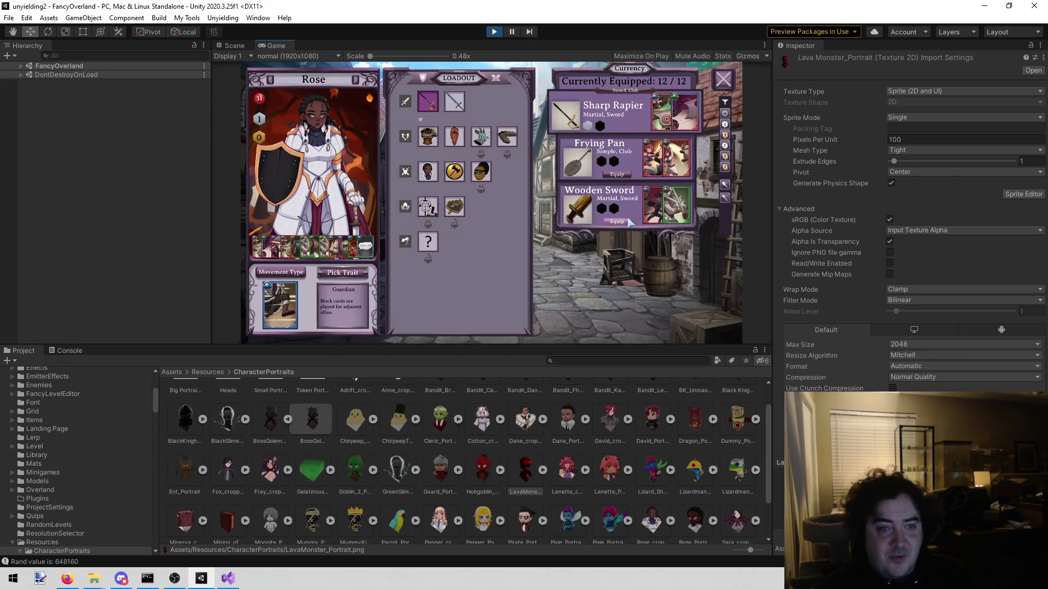
click(434, 141)
click(454, 136)
click(481, 136)
click(507, 136)
click(479, 140)
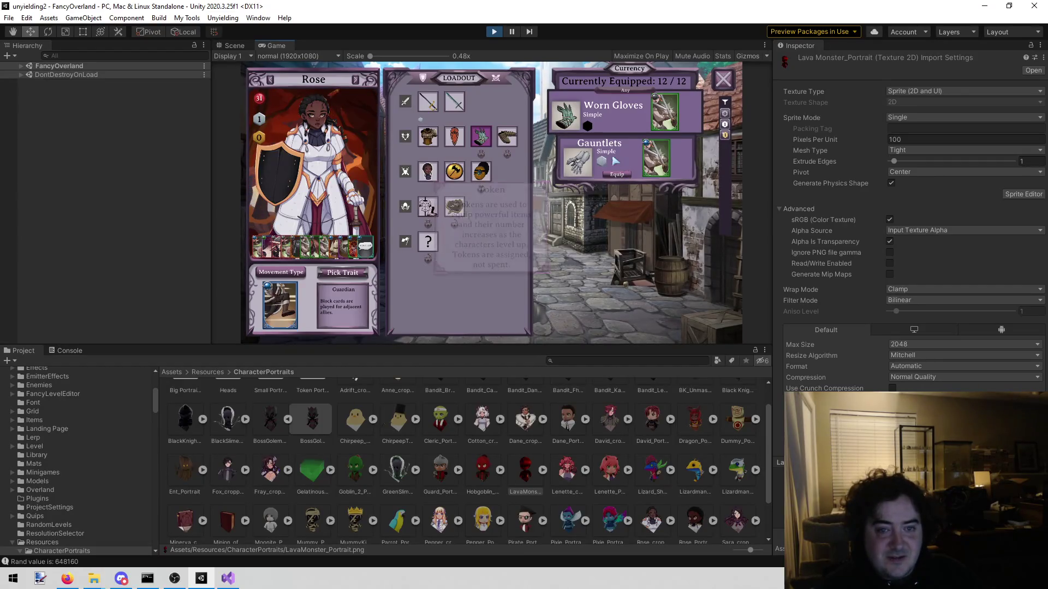
click(617, 175)
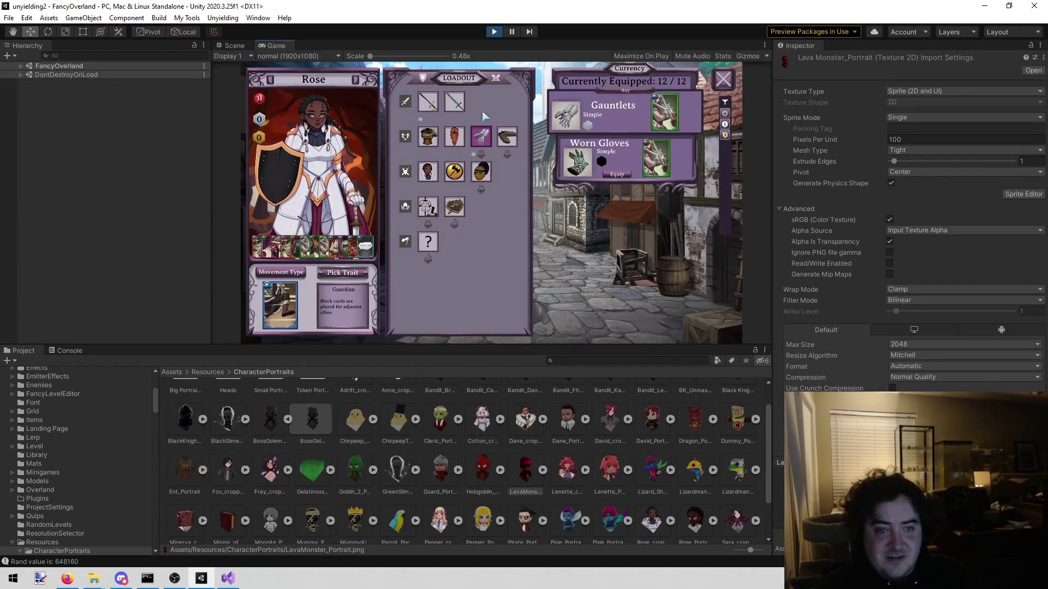
Step: Review Rose's Striking trait, command and banner slots, then move on to Pepper
click(449, 171)
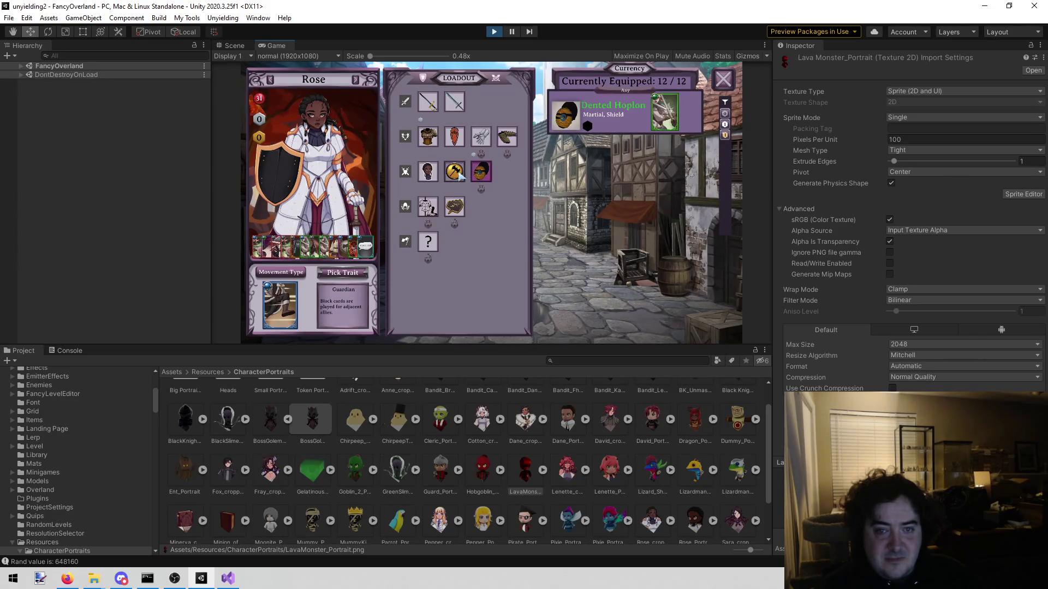
click(430, 208)
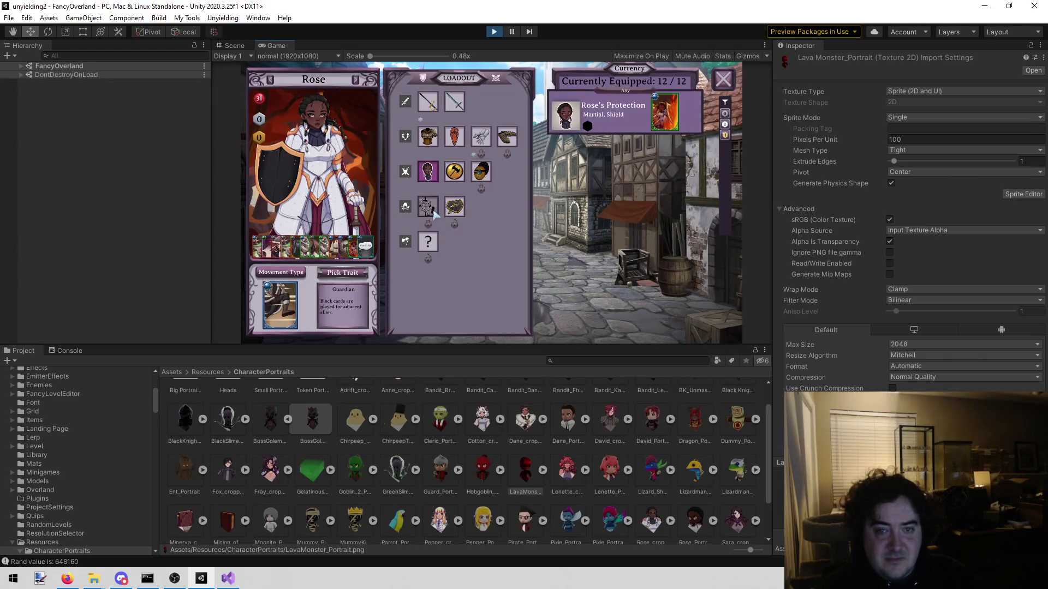
click(428, 241)
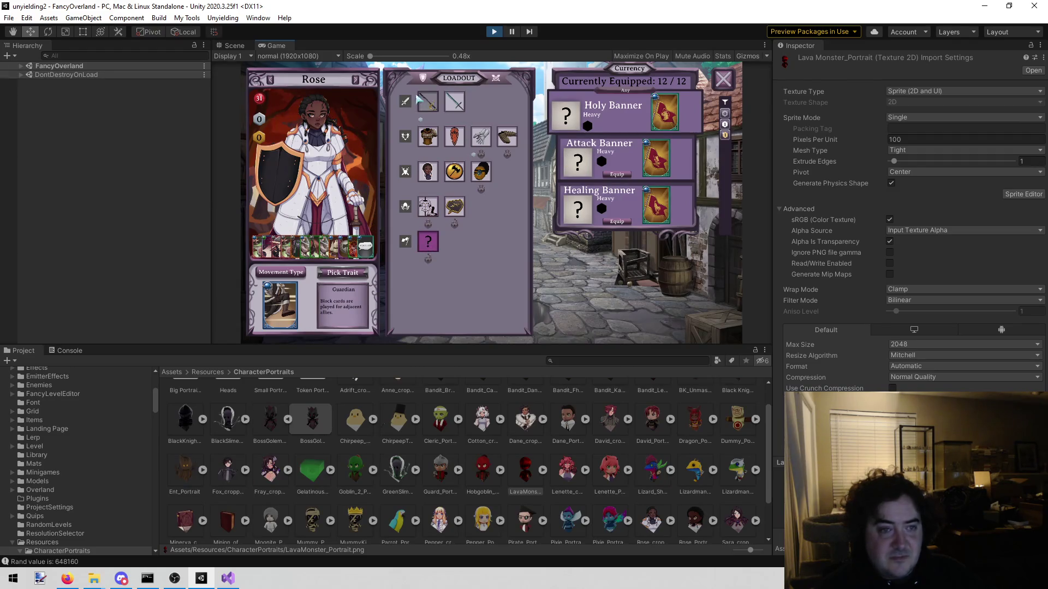
click(355, 80)
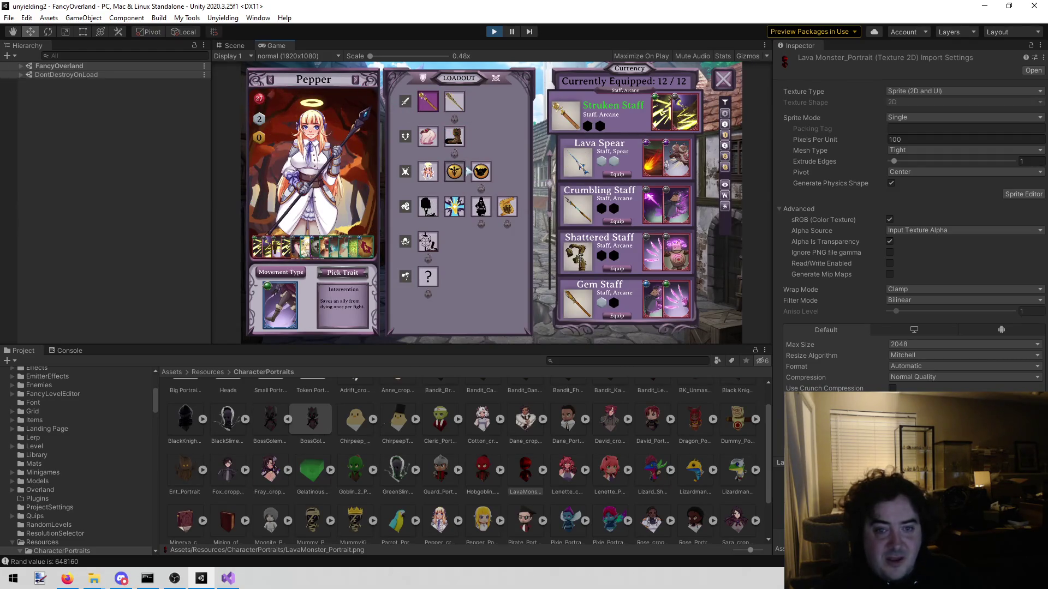
Step: Equip Journeyman's Staff and Splintered Staff in Pepper's two weapon slots
scroll(621, 229, down, 2)
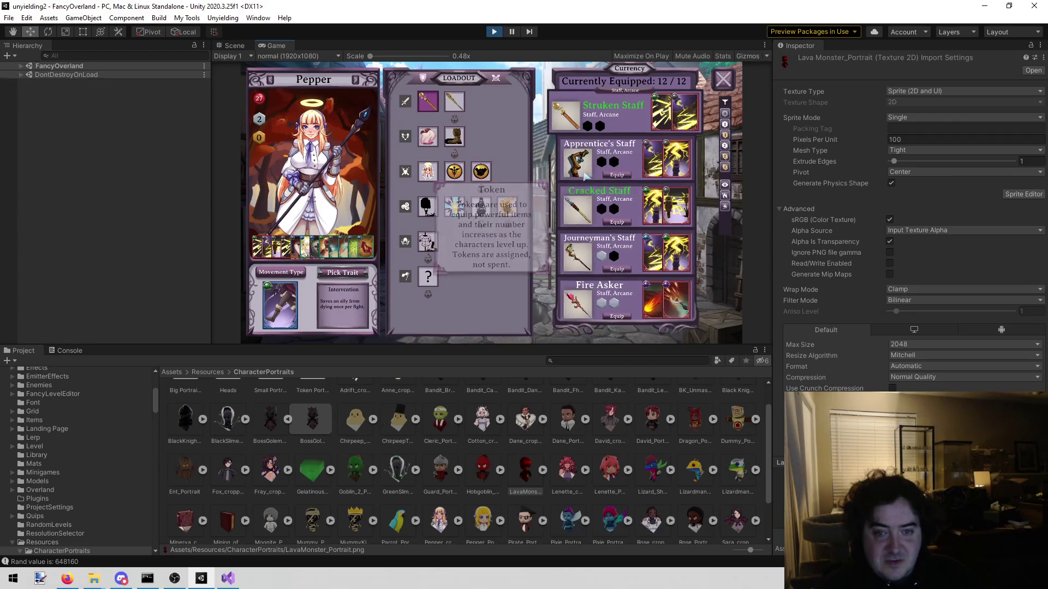
click(617, 269)
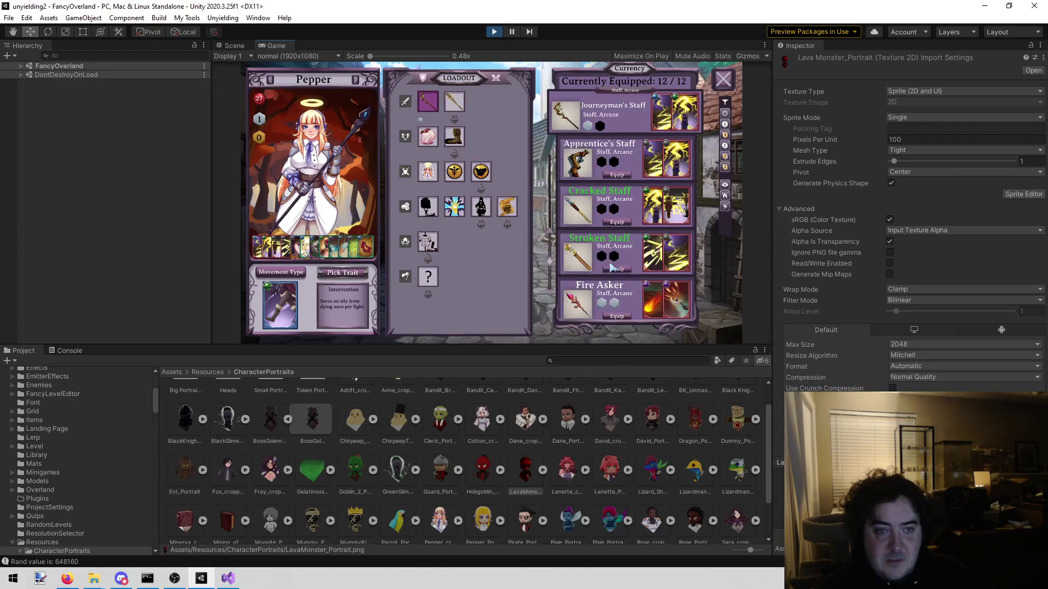
click(454, 101)
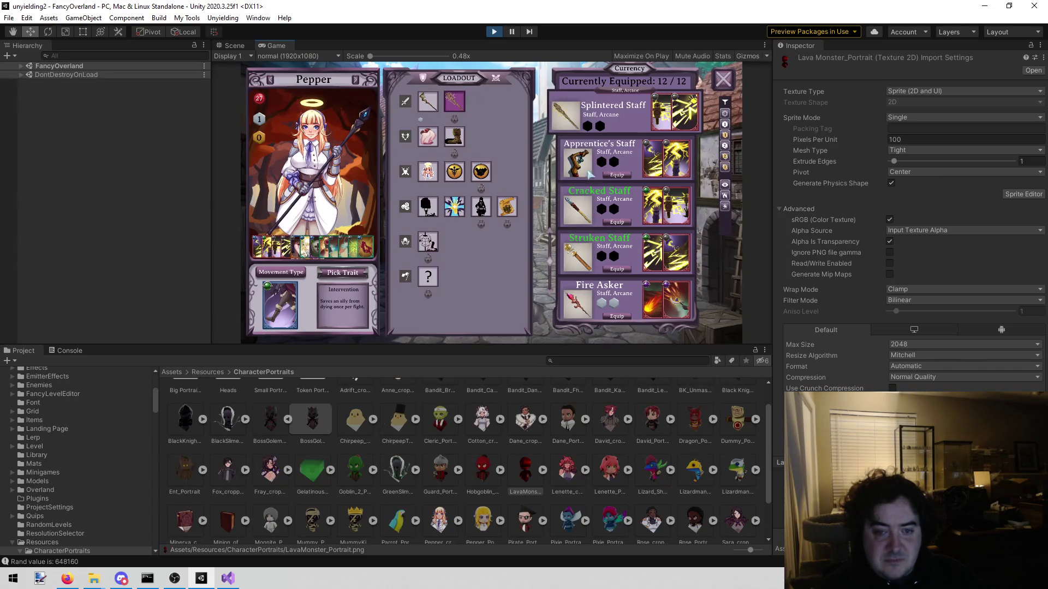
Step: Compare the Heroism and Courage cards, equip Symbol: Heroism on Pepper, and move to Trevor
scroll(576, 197, up, 5)
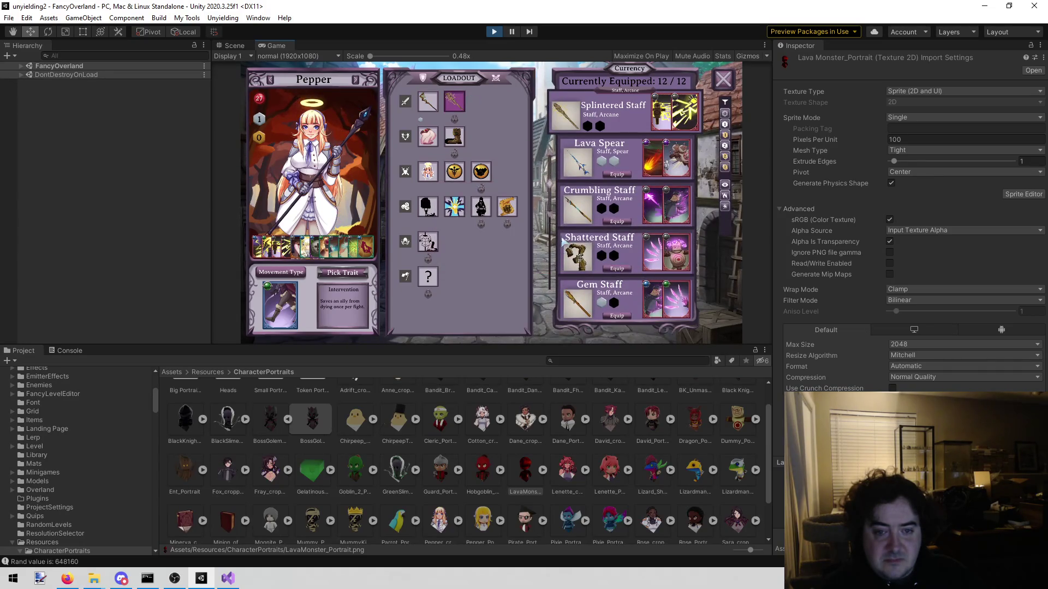
click(482, 207)
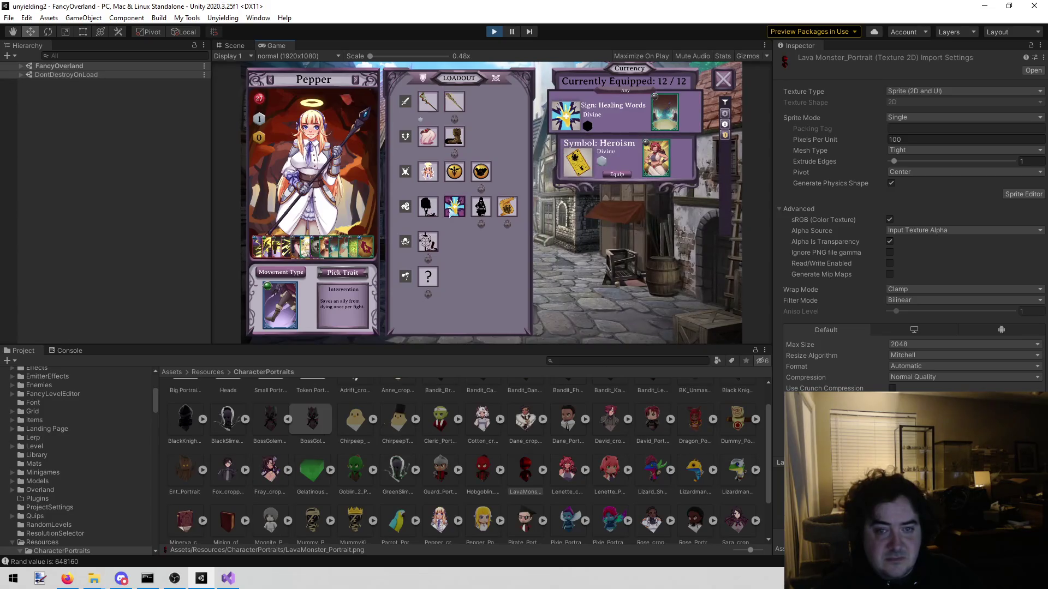
click(427, 210)
click(600, 158)
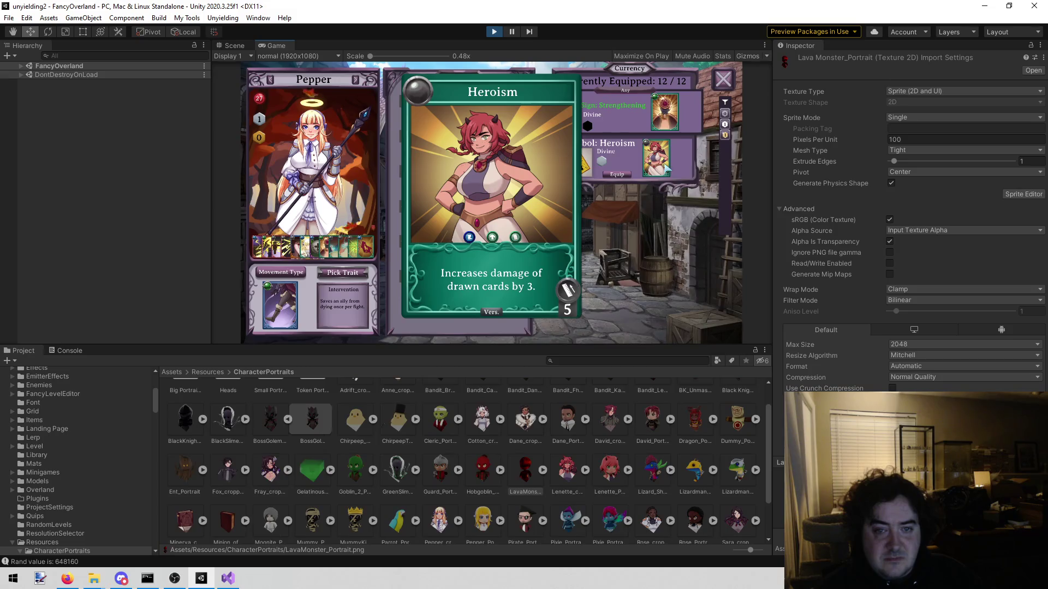
click(648, 253)
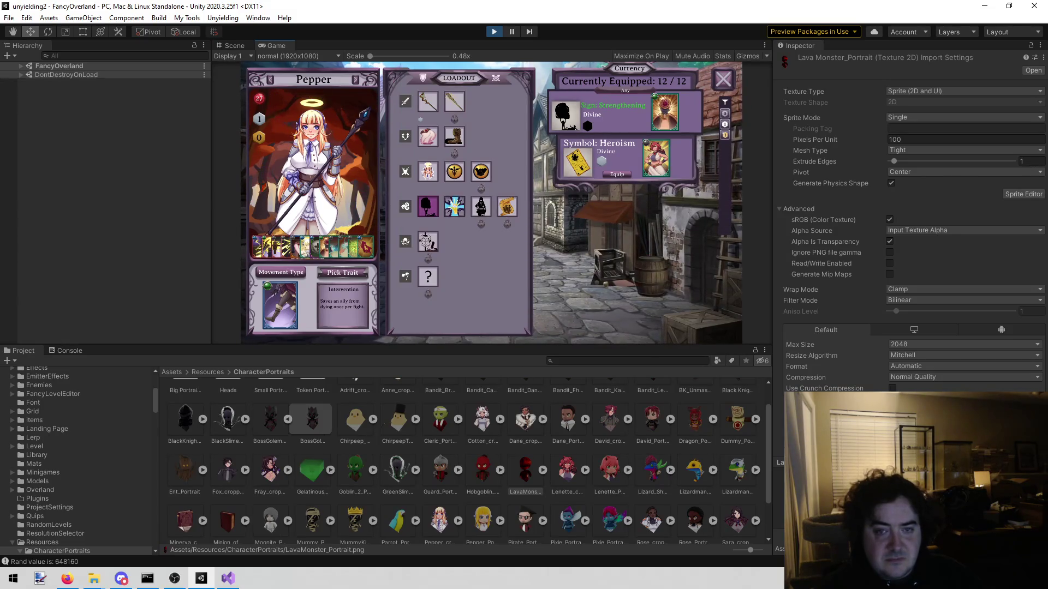
click(665, 111)
click(688, 271)
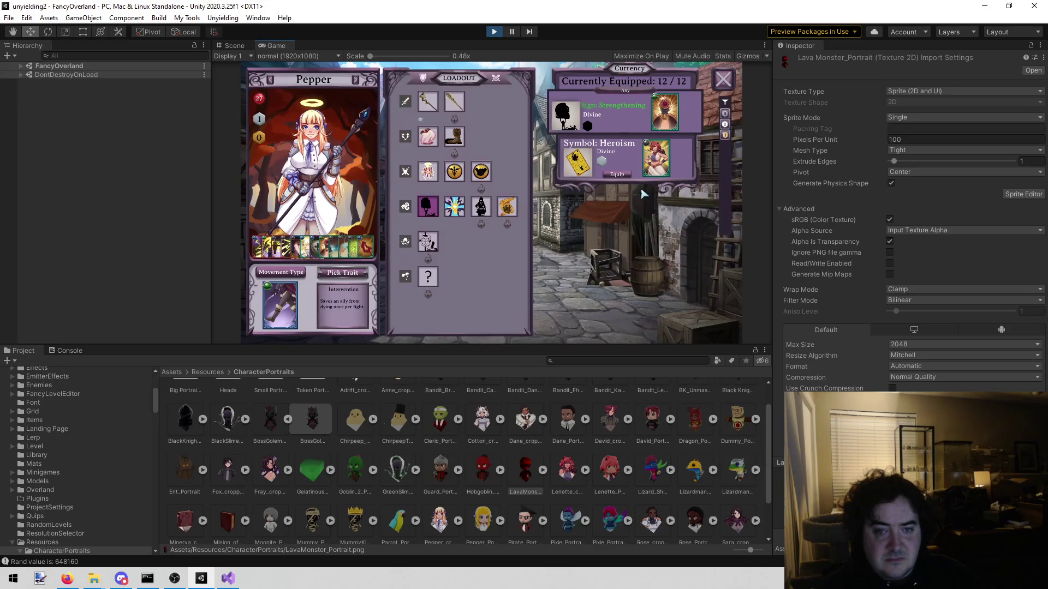
click(617, 174)
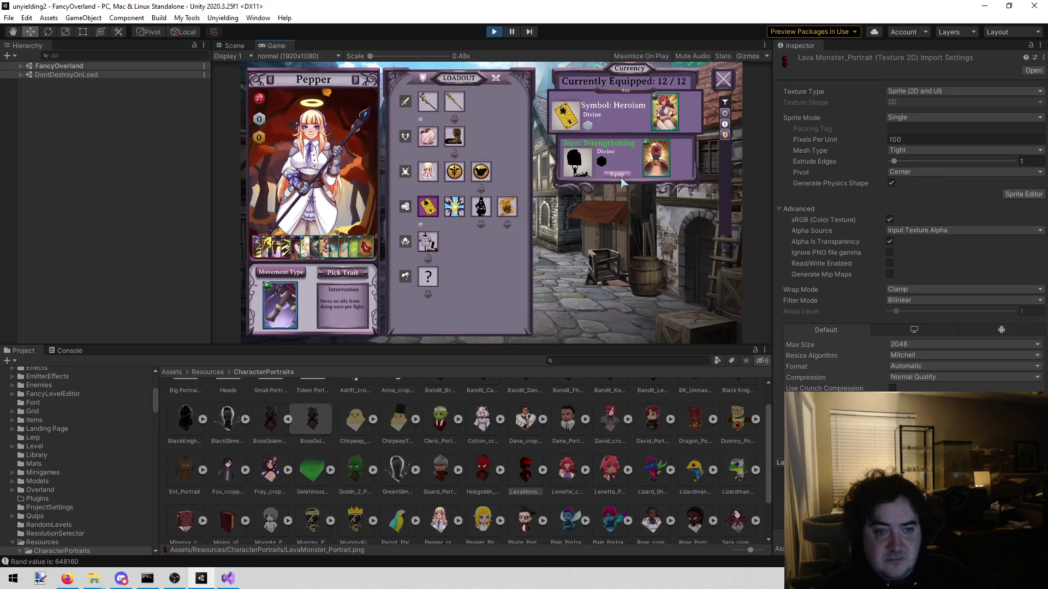
click(355, 81)
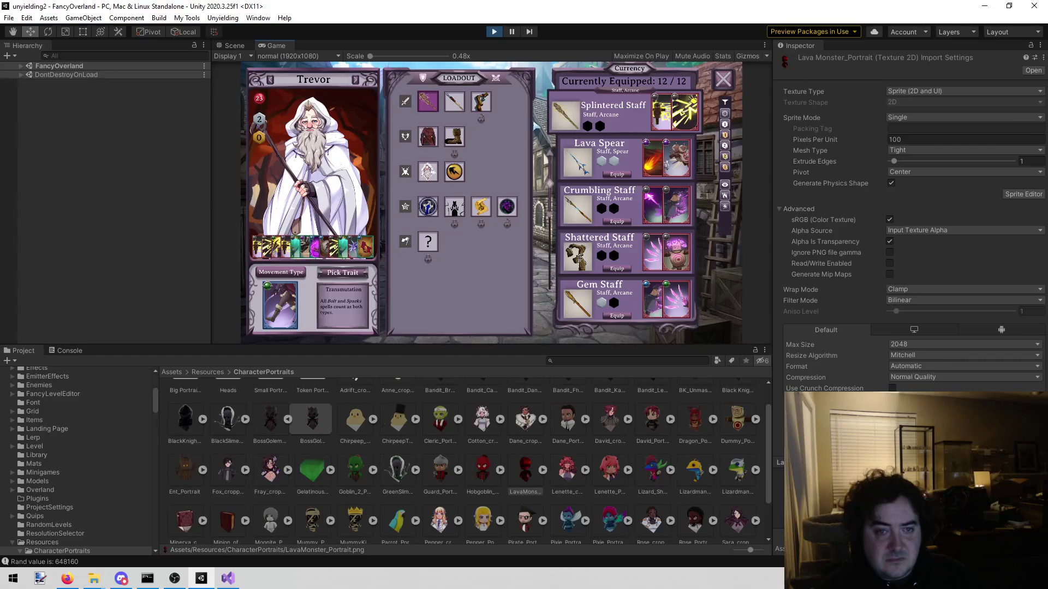
Step: Equip Scroll: Choking in Trevor's scroll slot
scroll(489, 164, down, 1)
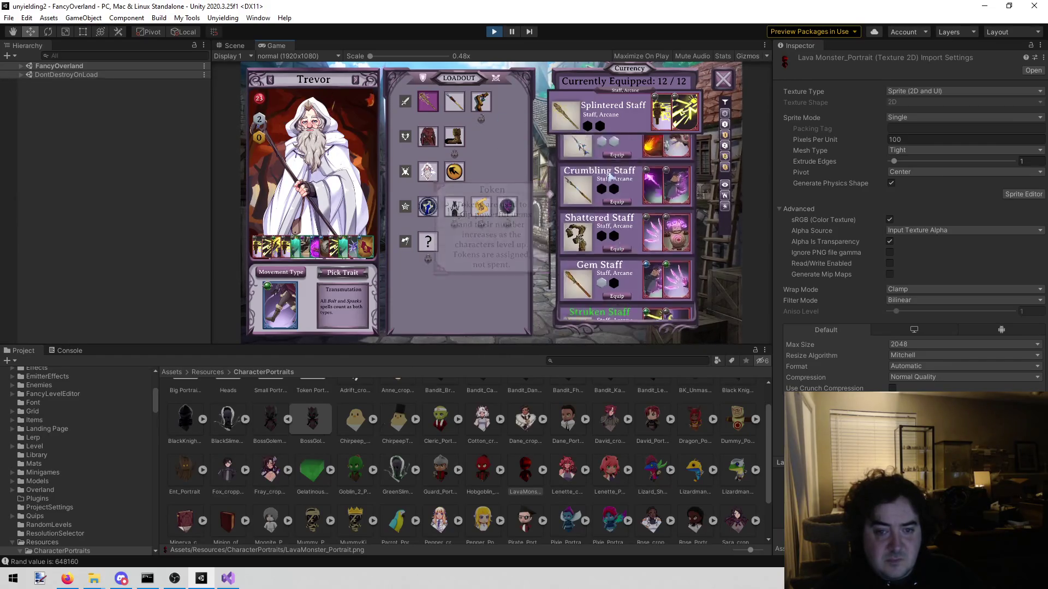
click(454, 206)
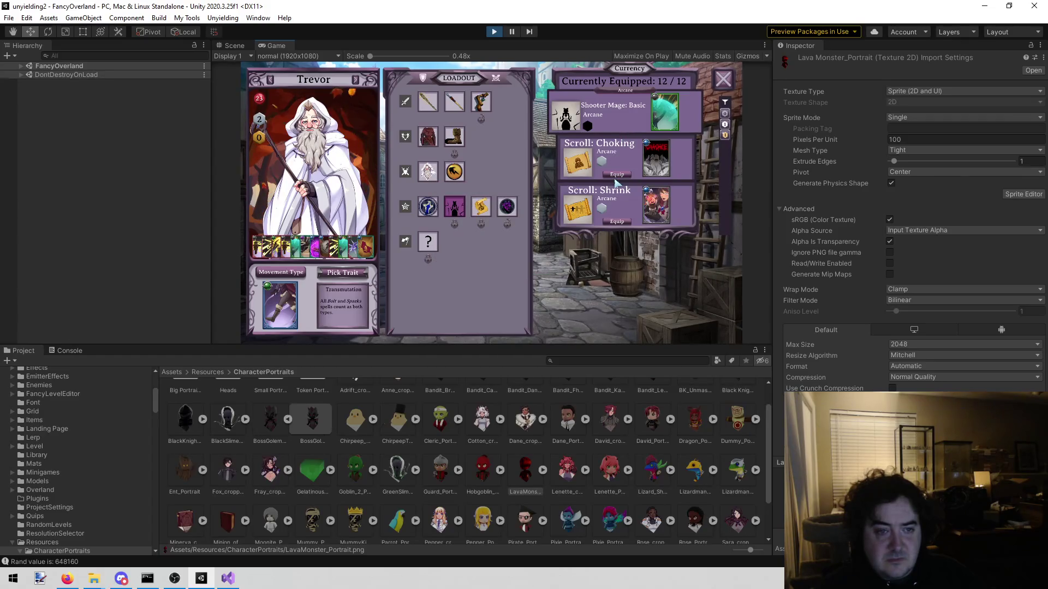
click(615, 176)
click(447, 109)
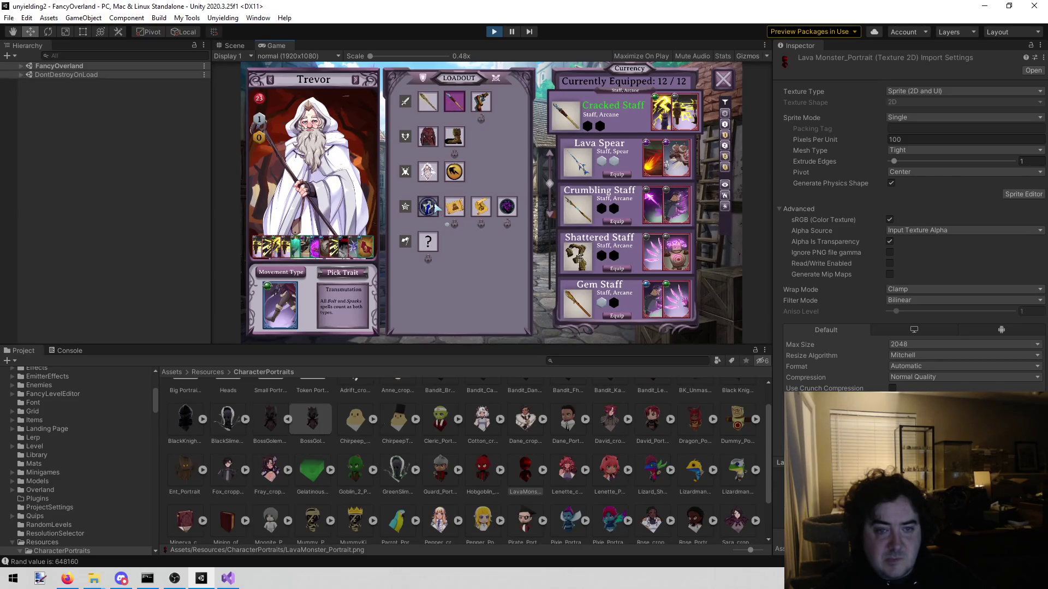
Step: Close the loadout and team overview to return to the overland world map
scroll(622, 279, down, 3)
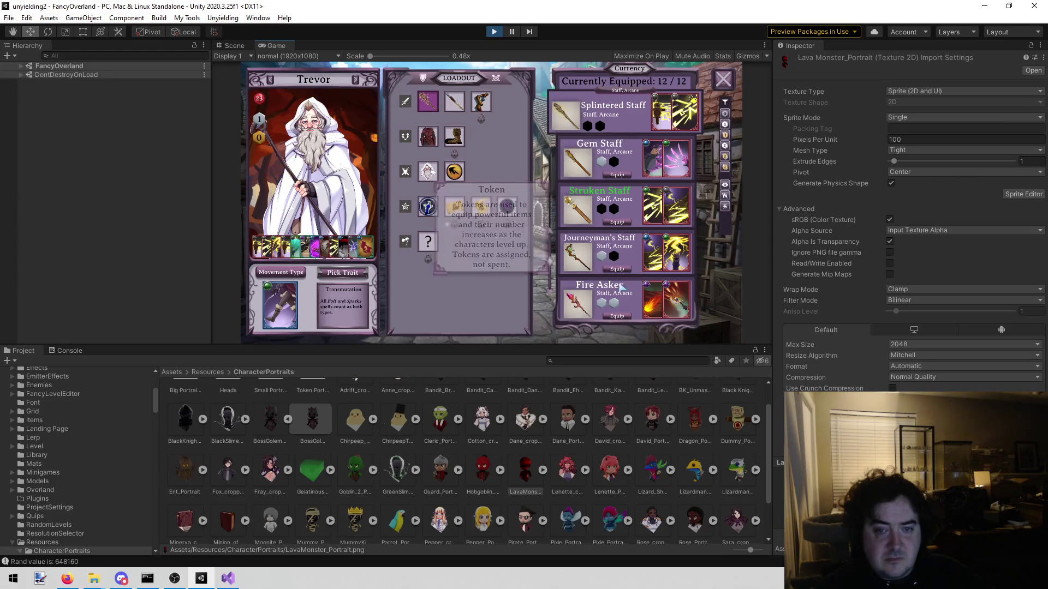
click(719, 80)
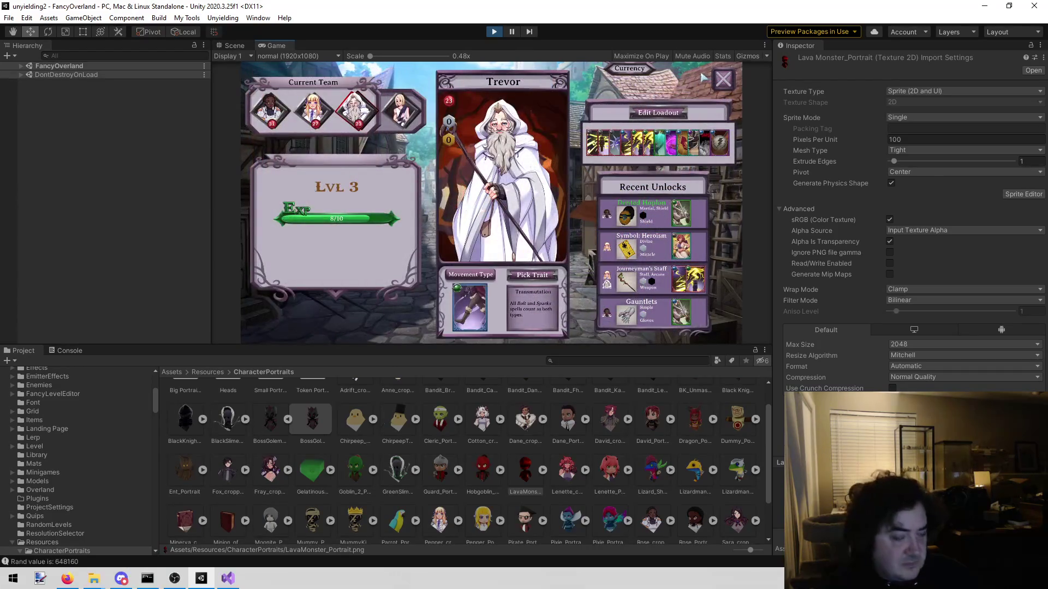
click(727, 89)
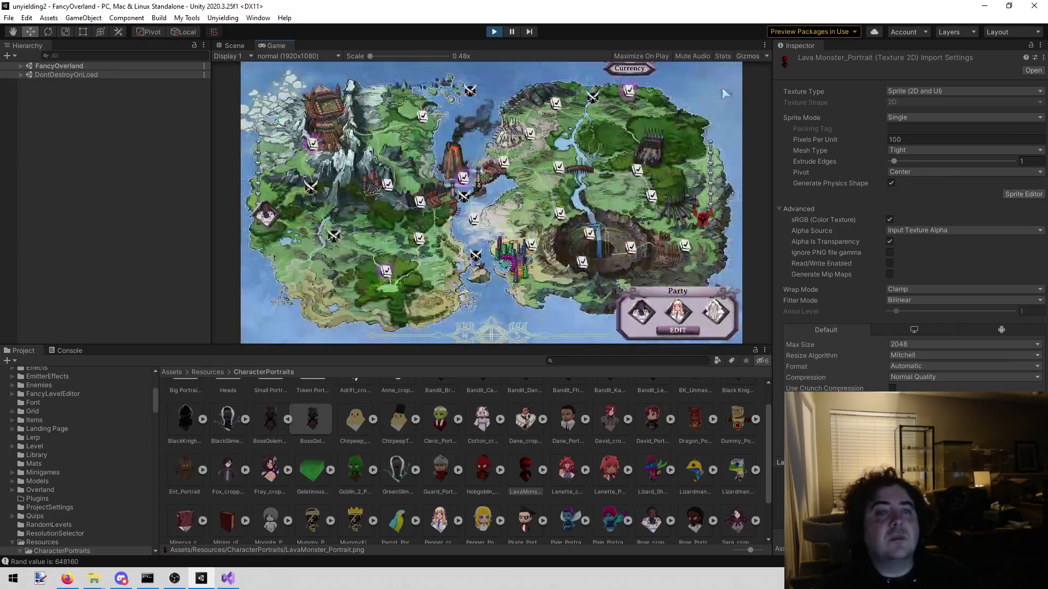
Step: Choose 'Do battle for a reward' at The Volcano and start the fight against the Shades
click(463, 177)
click(436, 192)
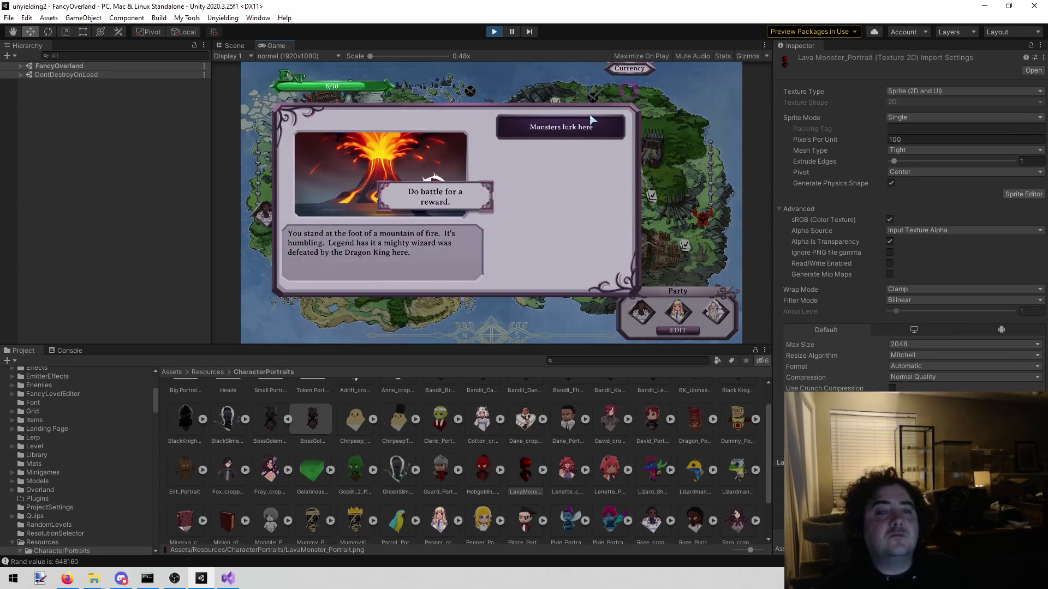
click(470, 282)
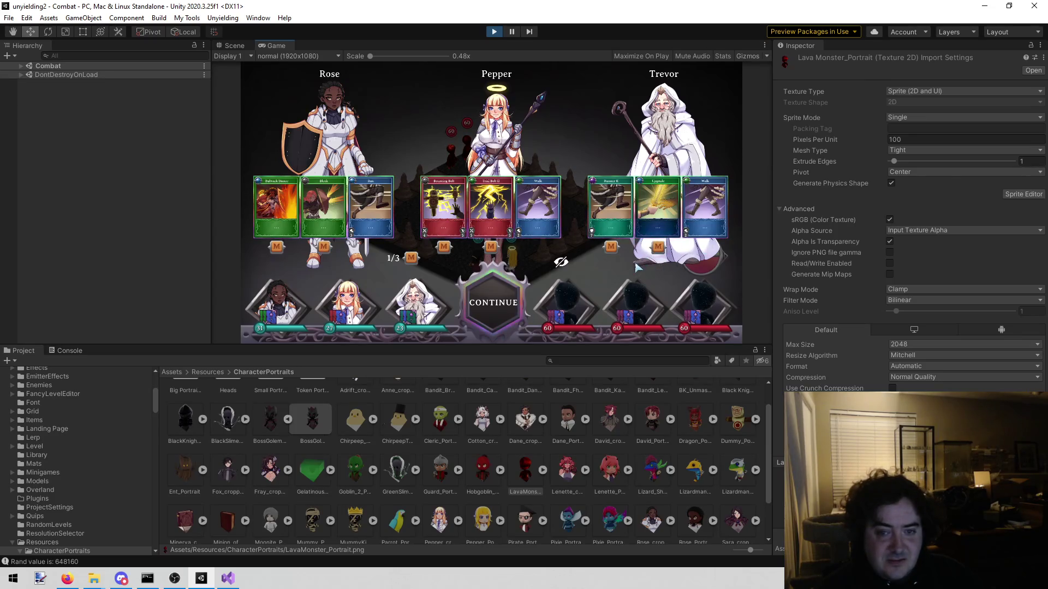
Step: Continue past the training cards onto the board and maximize the Game view
mouse_move(421, 331)
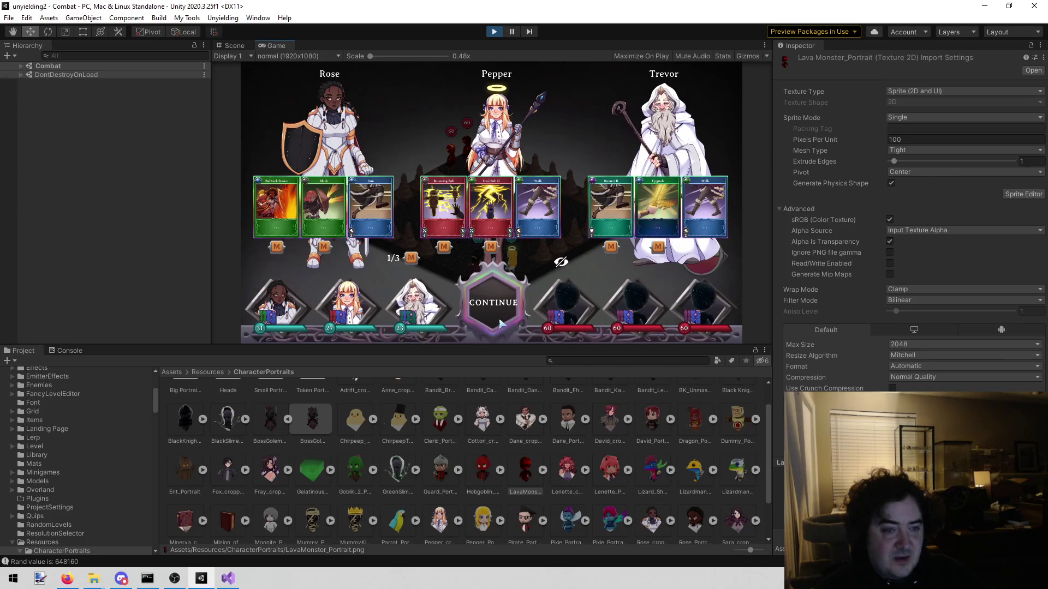
click(501, 318)
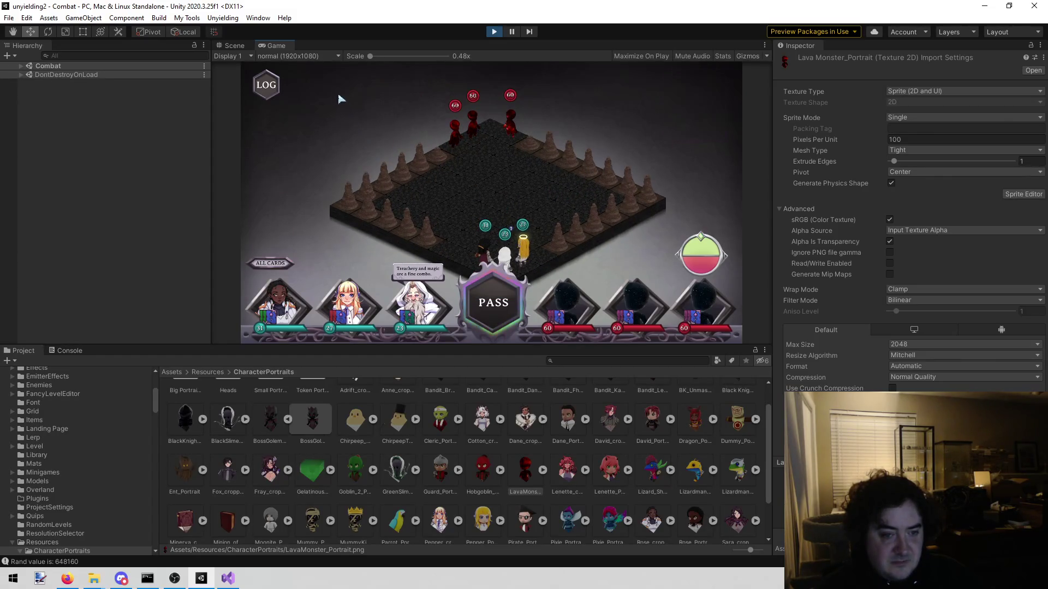
right_click(290, 45)
click(319, 75)
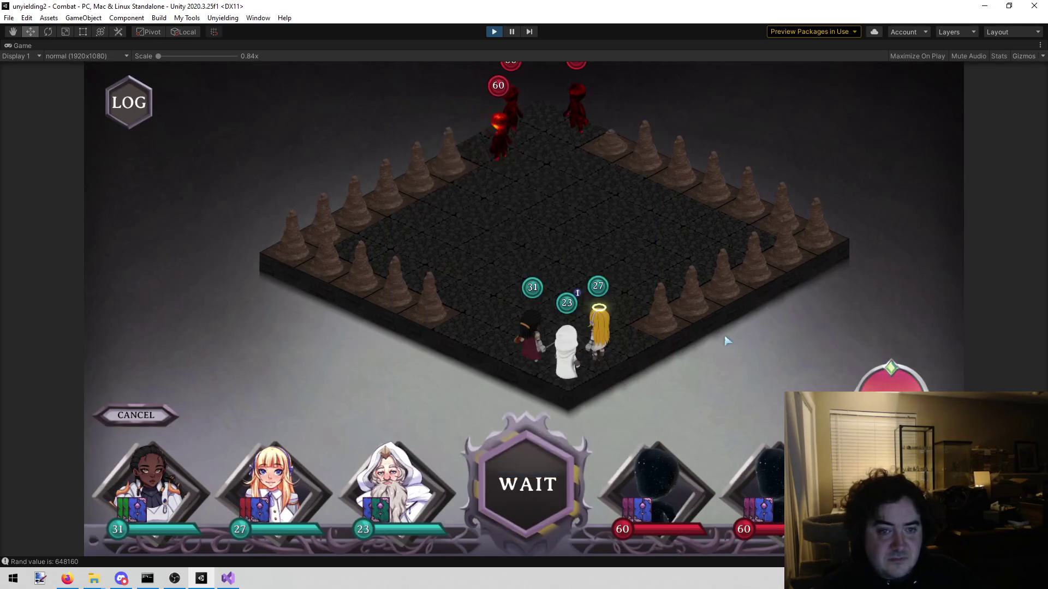
Step: Pass the party's turns, then discard Rose's Run and Pepper's Walk
click(528, 436)
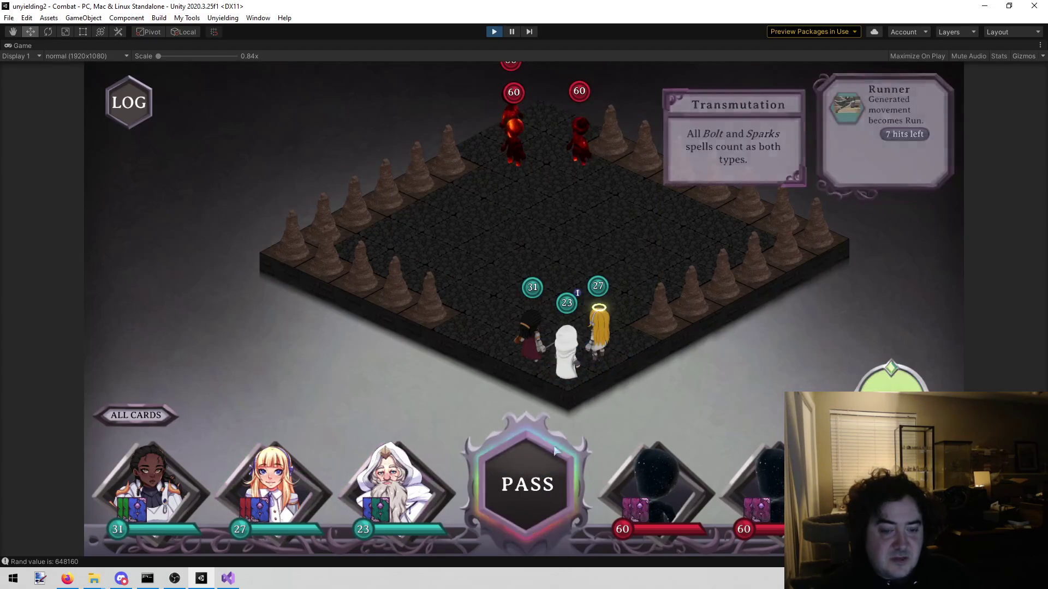
click(547, 464)
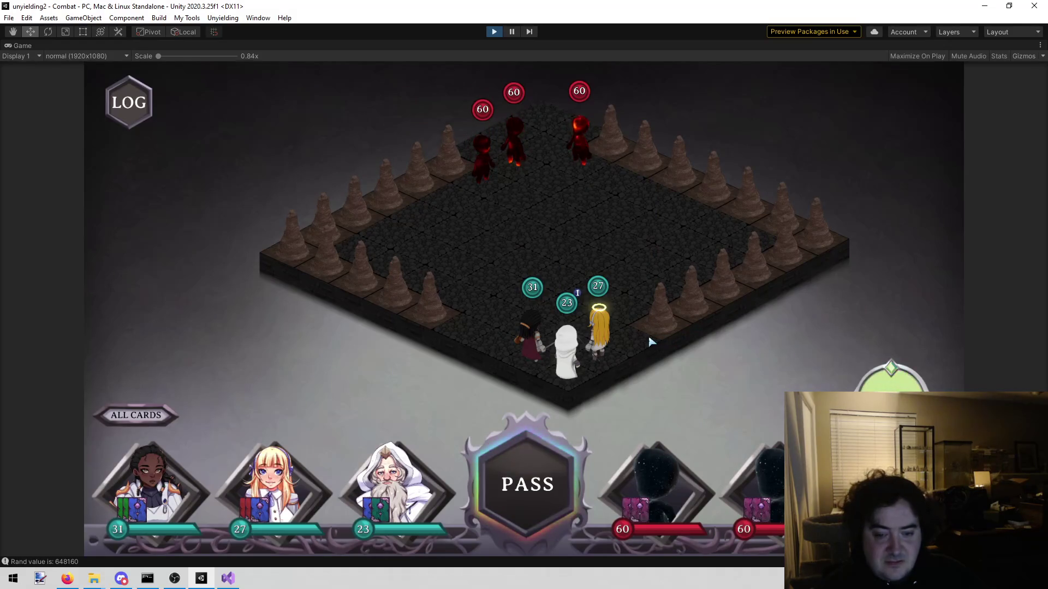
click(547, 458)
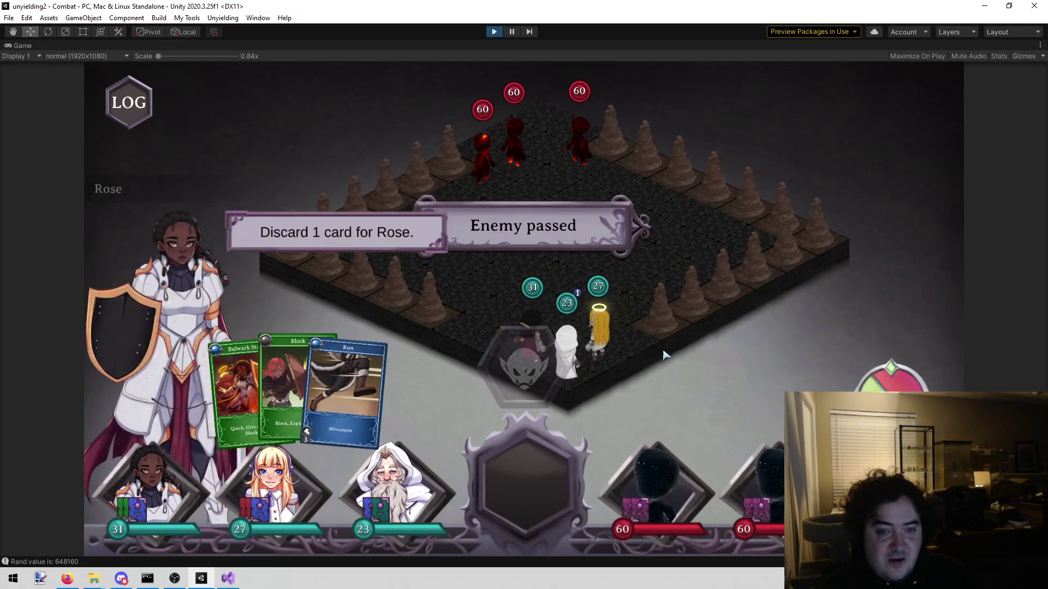
click(380, 368)
click(336, 273)
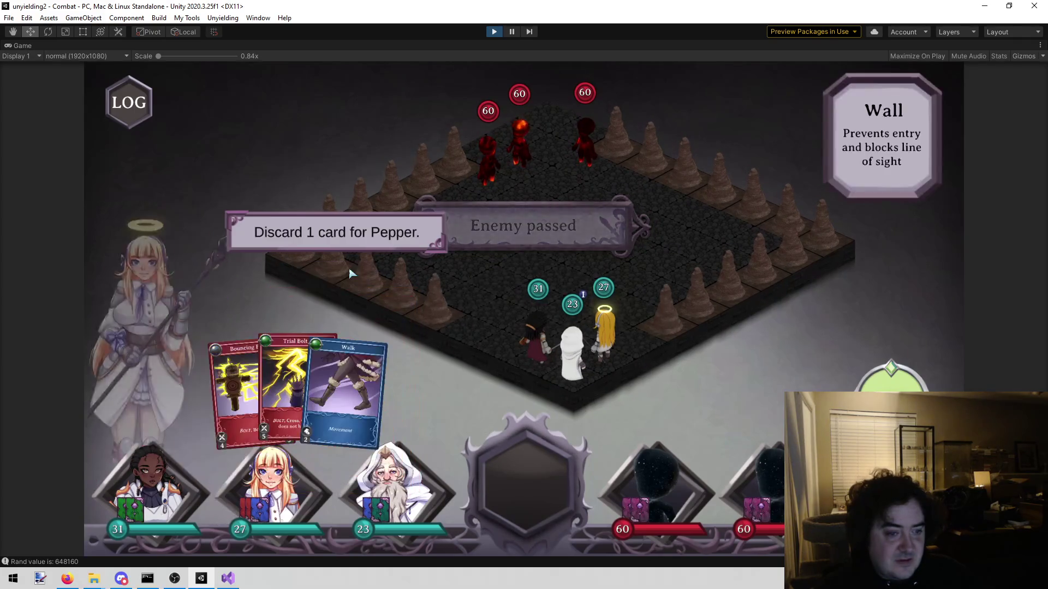
click(344, 376)
click(366, 274)
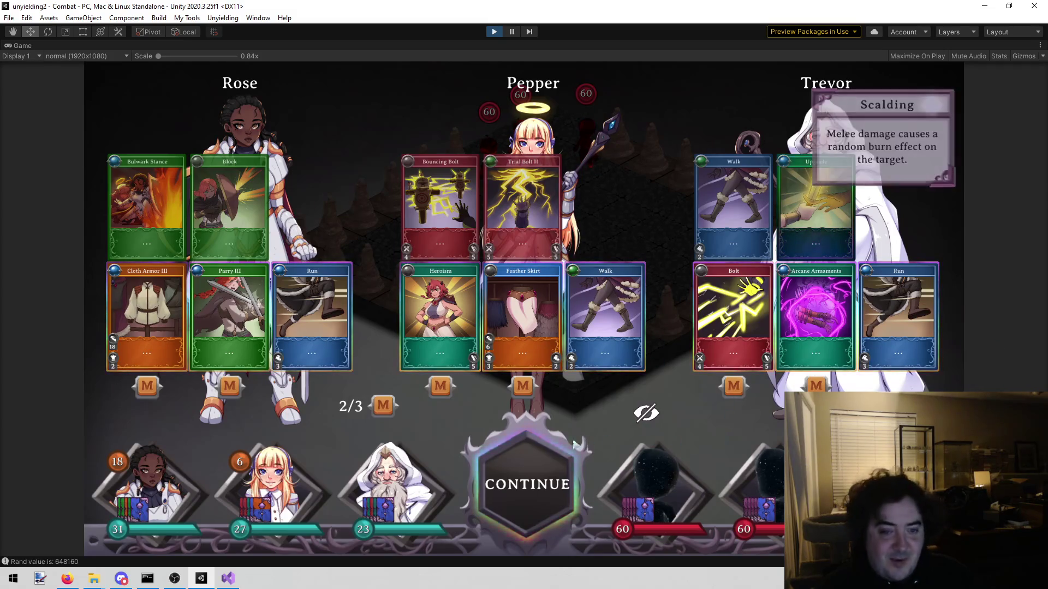
Step: Continue to the board, play Trevor's Arcane Armaments, and cast Pepper's Heroism on an ally
click(522, 461)
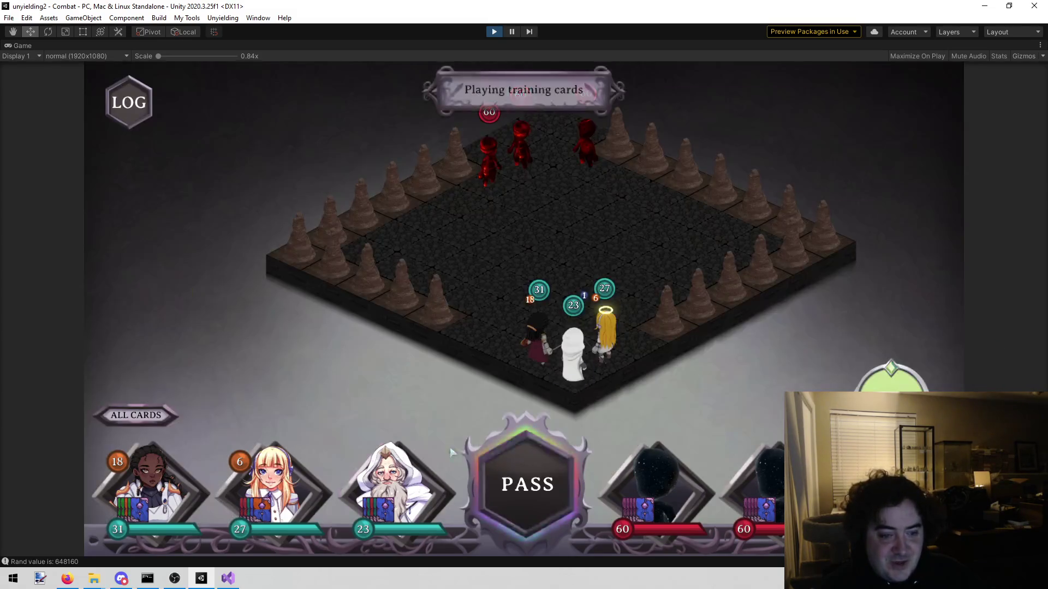
click(375, 532)
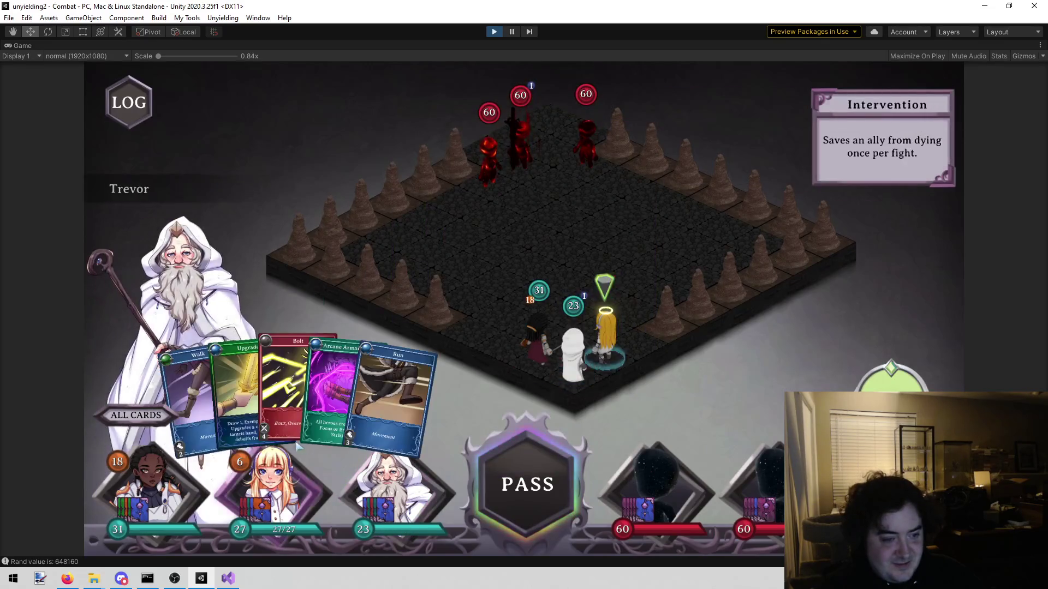
click(371, 265)
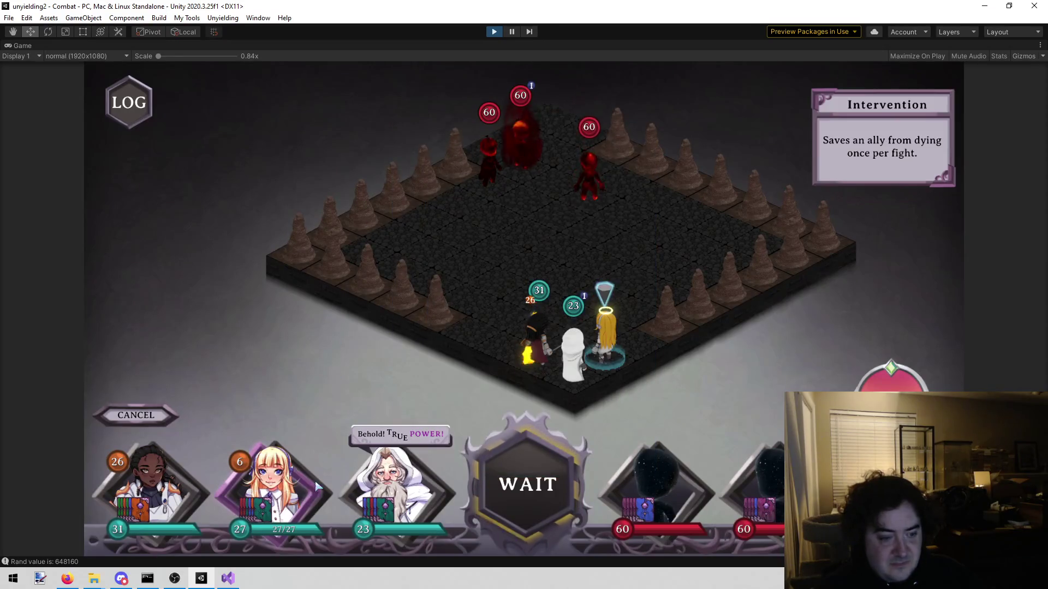
click(296, 495)
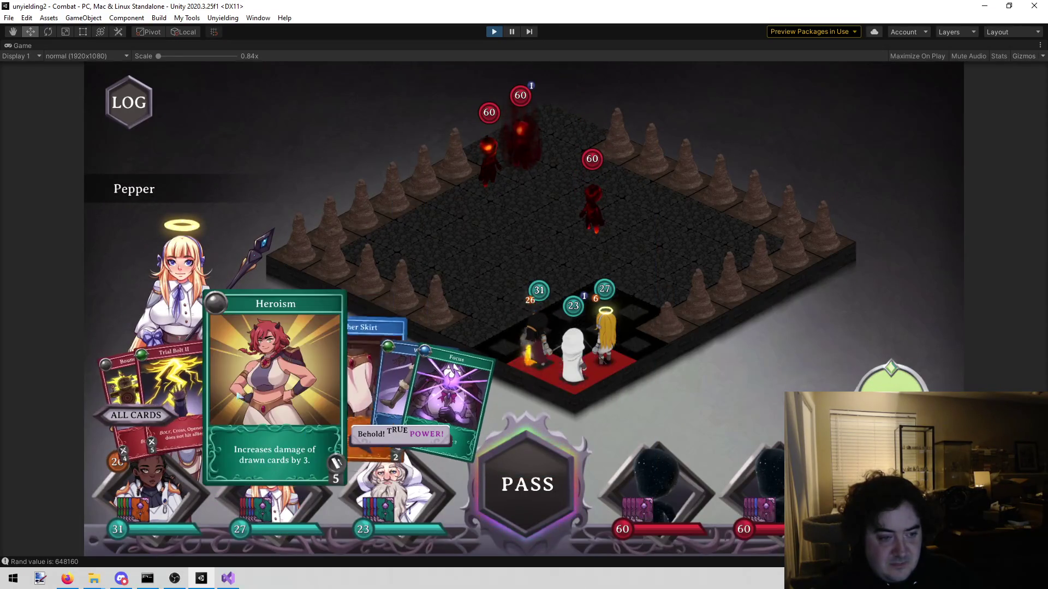
click(252, 393)
click(573, 354)
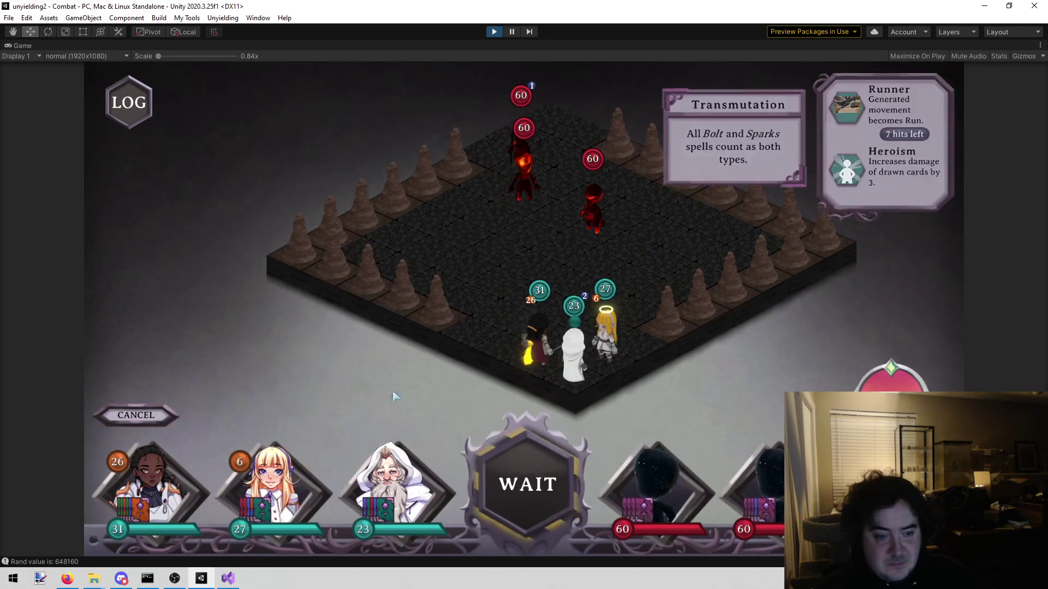
Step: Cast Pepper's Trial Bolt II at the enemies, then aim Bouncing Bolt at an enemy
click(270, 485)
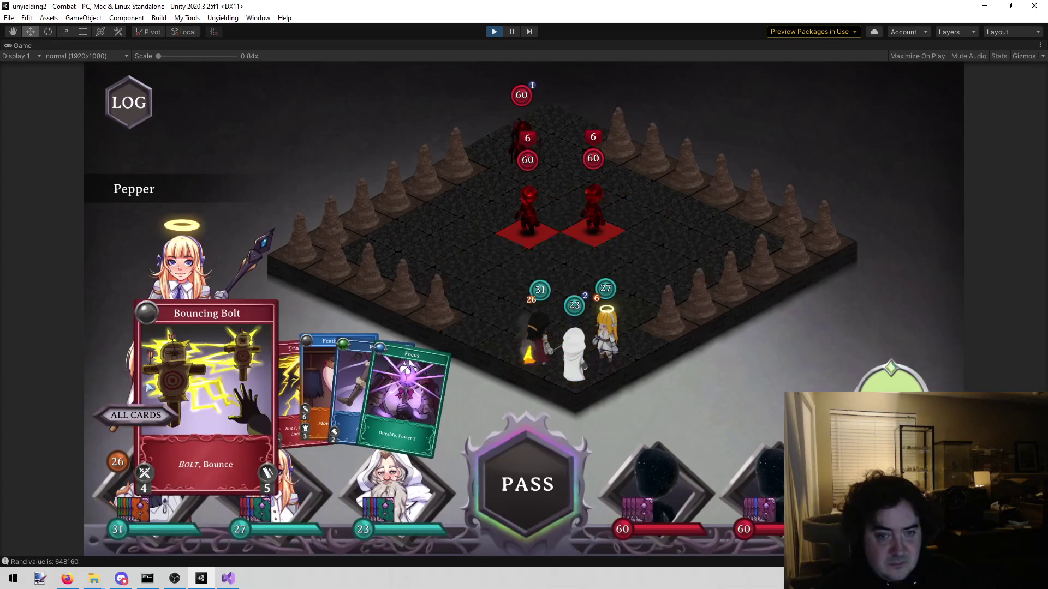
click(283, 380)
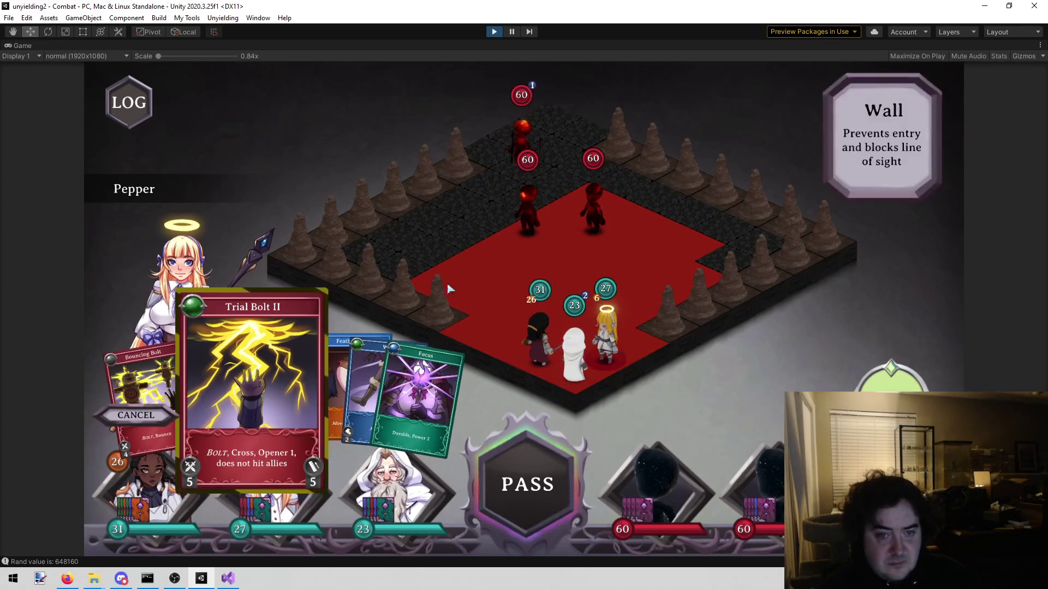
click(569, 243)
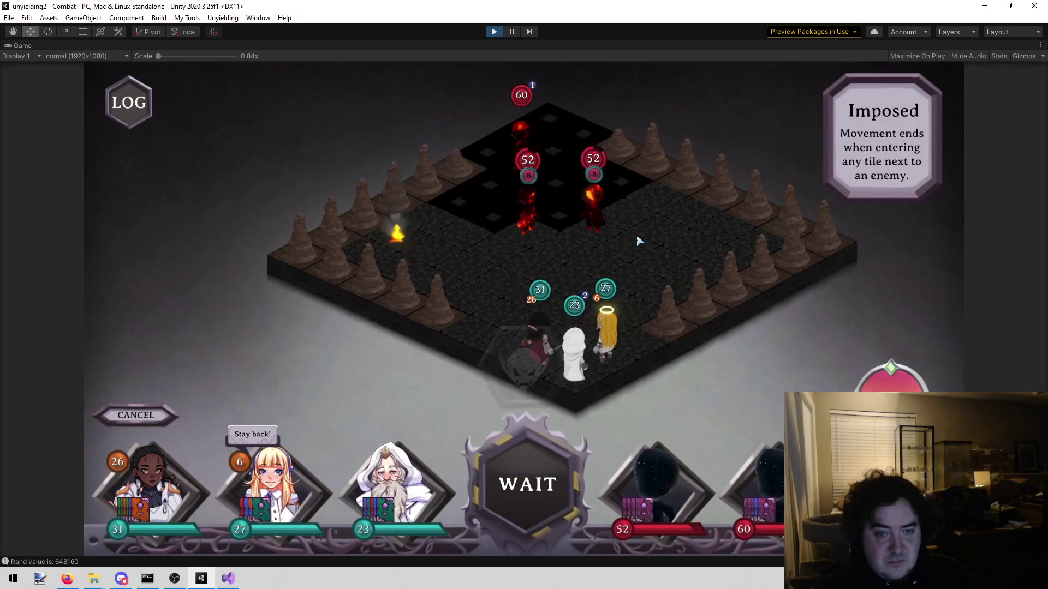
click(179, 520)
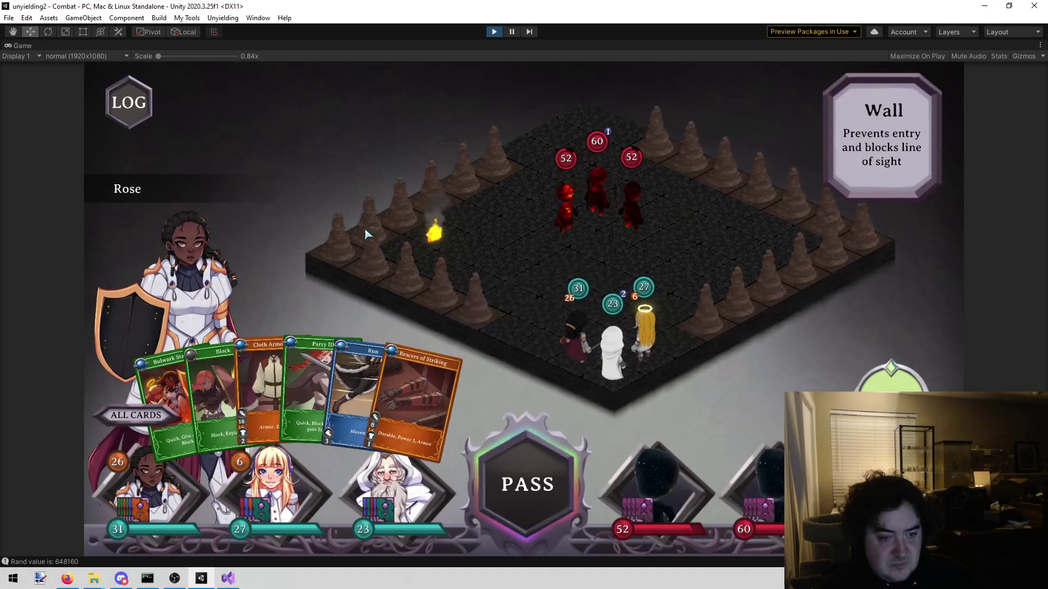
click(308, 500)
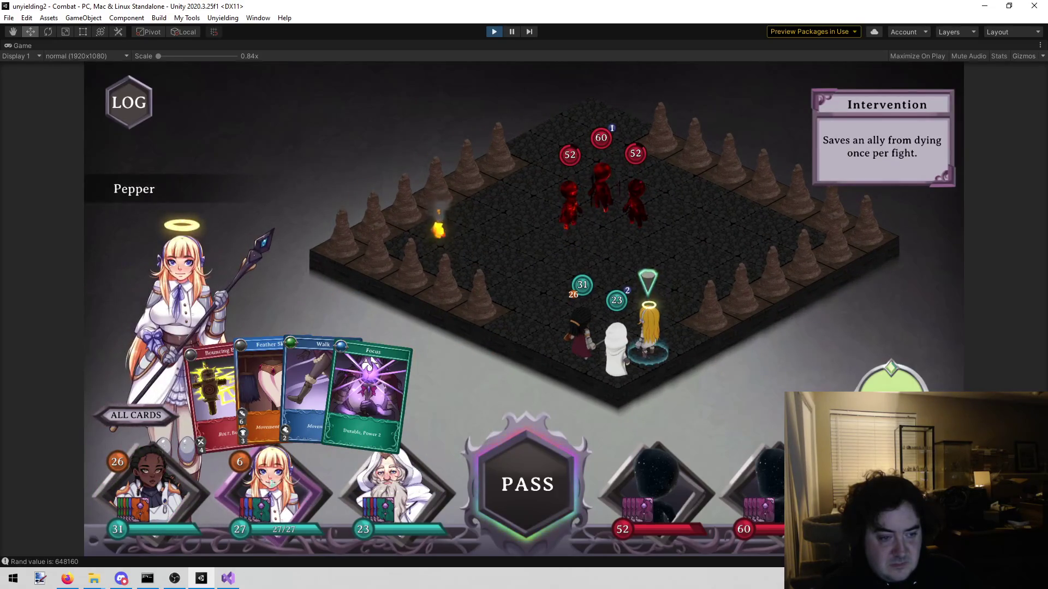
click(214, 388)
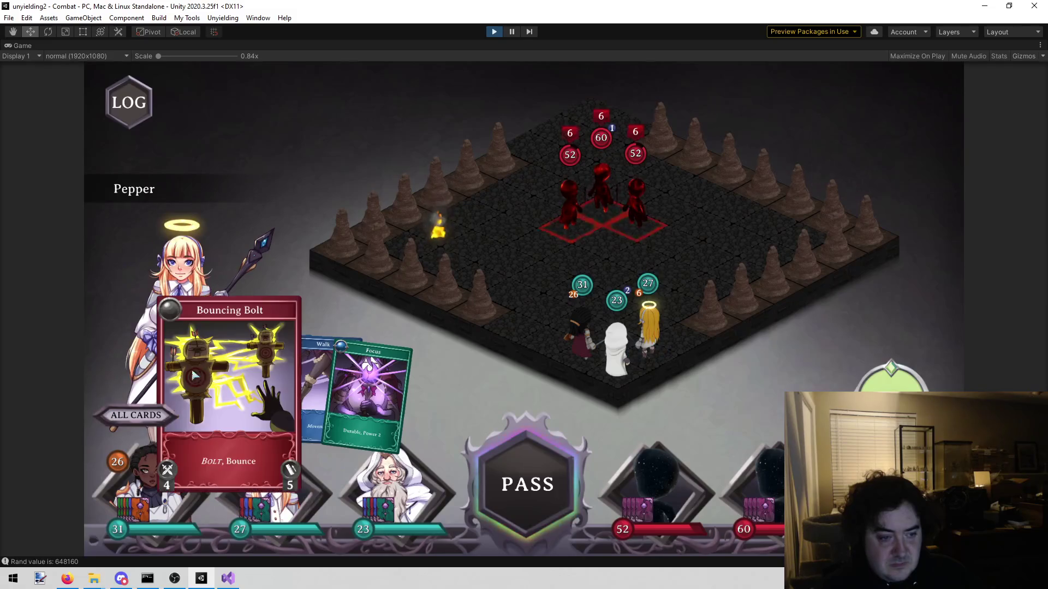
click(630, 221)
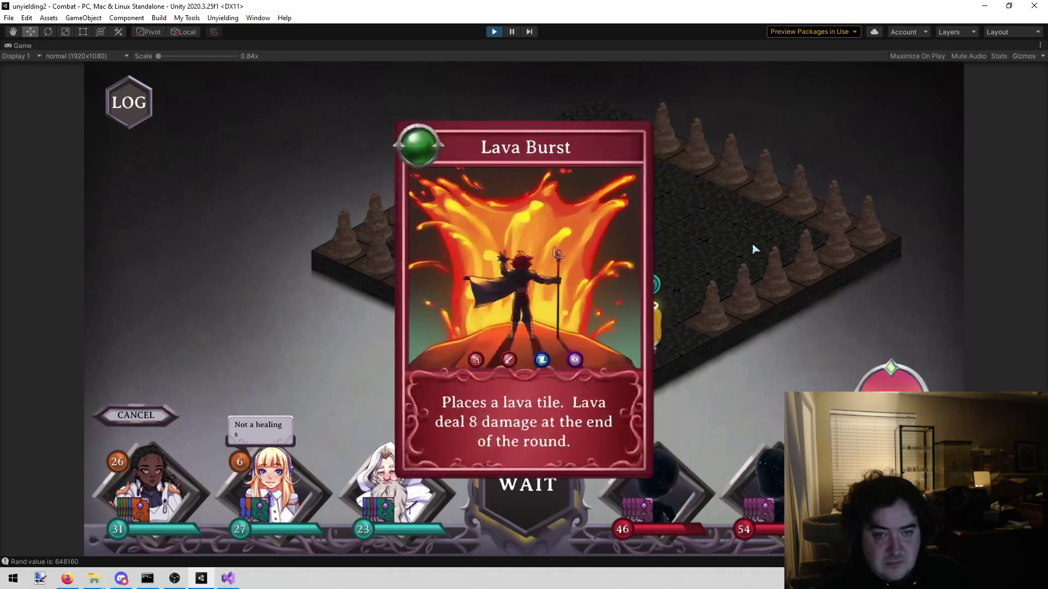
Step: Run Trevor beside the party and walk Pepper one tile off the lava
click(407, 502)
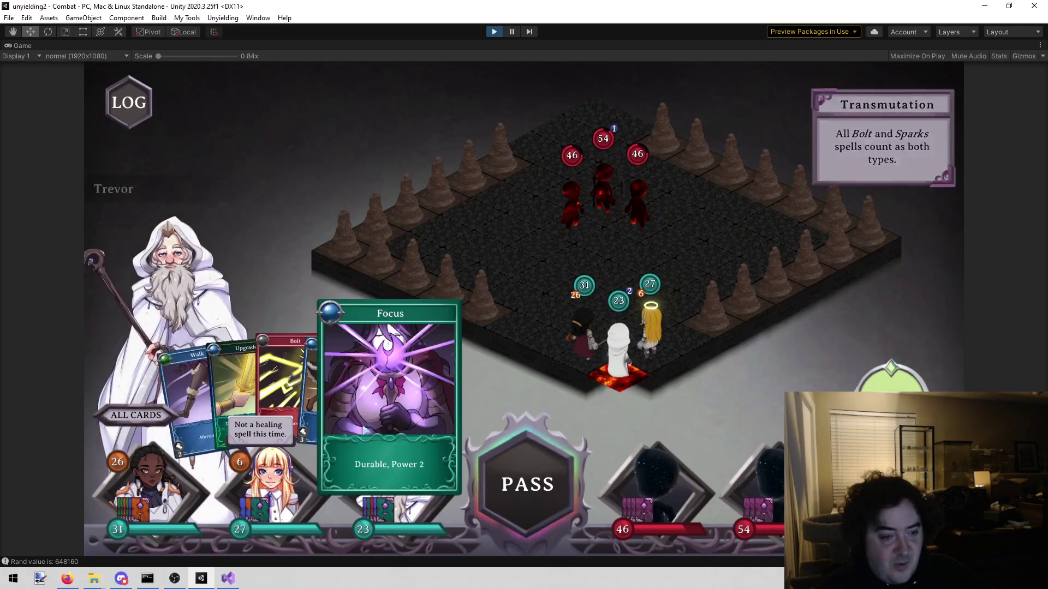
click(344, 382)
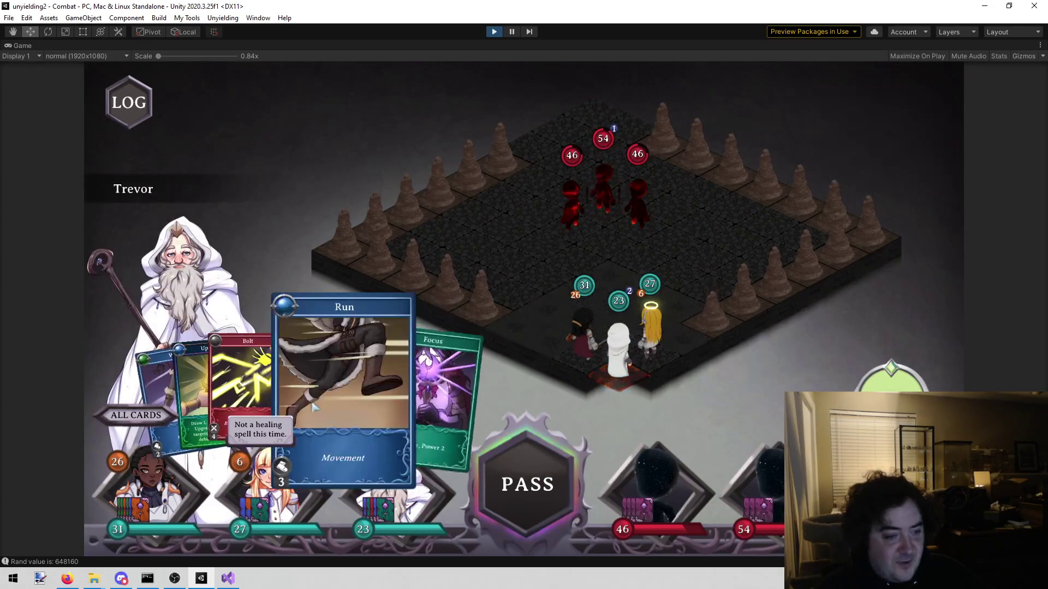
click(686, 304)
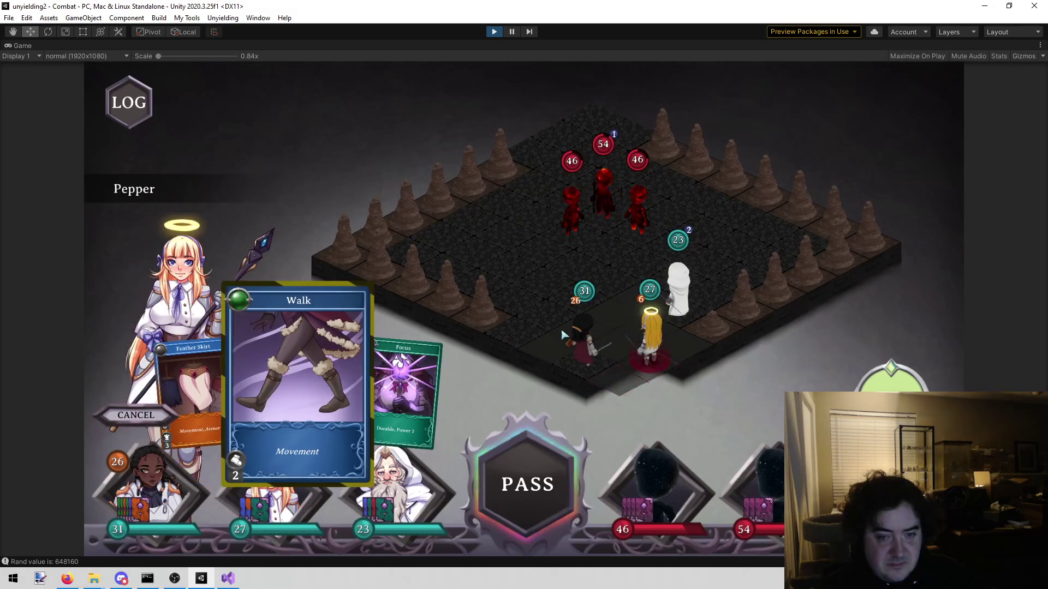
click(631, 326)
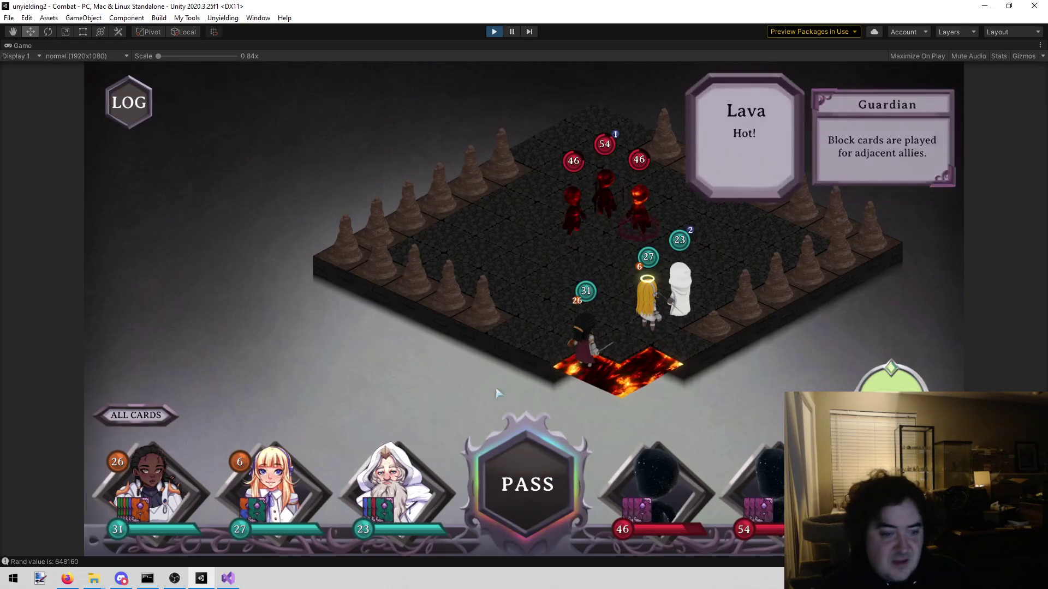
Step: Run Rose one tile up the board and move Pepper with Feather Skirt
click(119, 512)
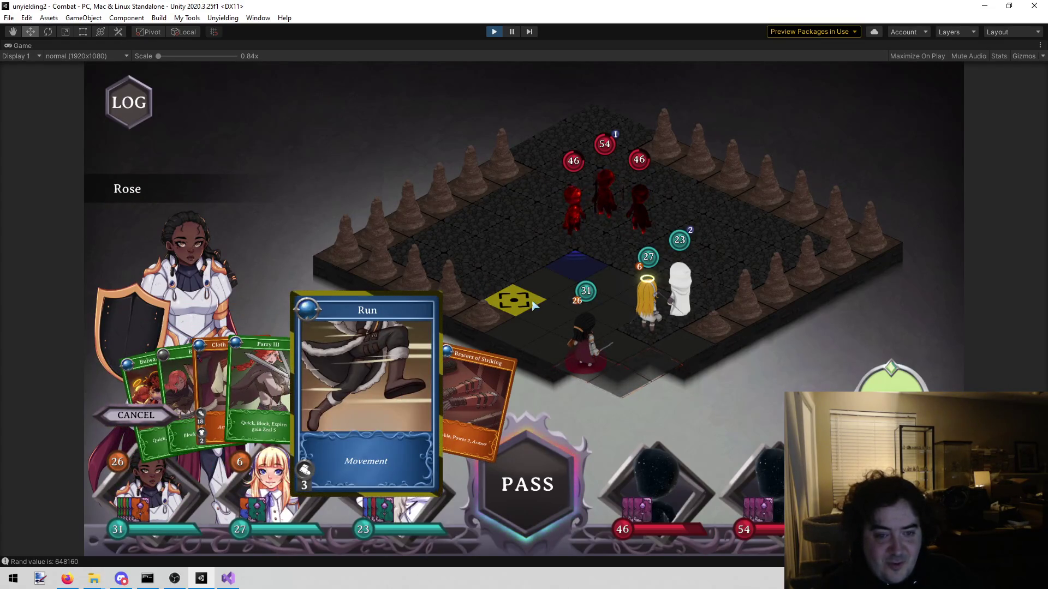
click(546, 284)
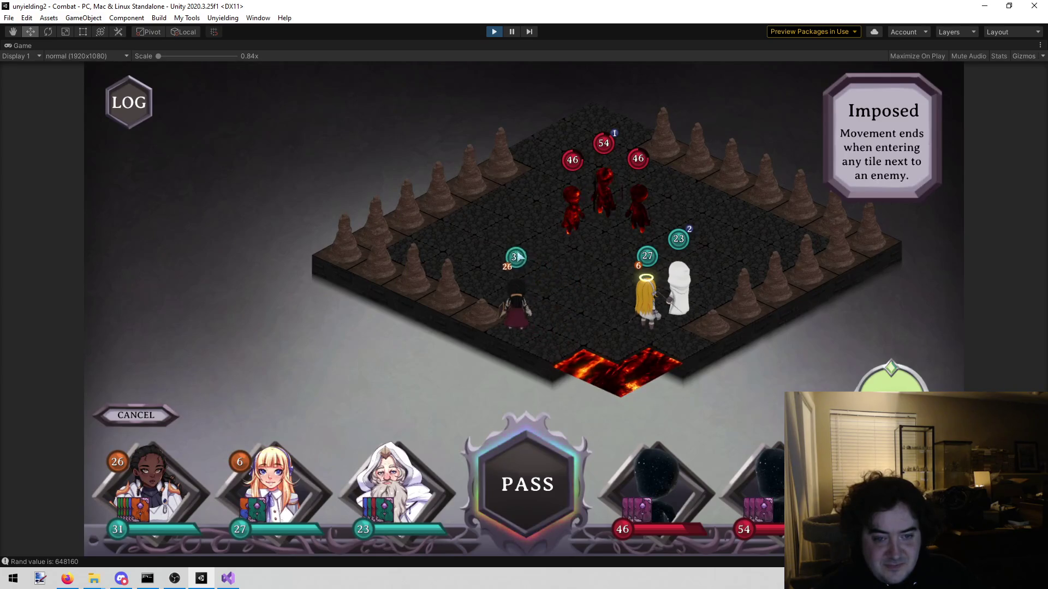
click(517, 257)
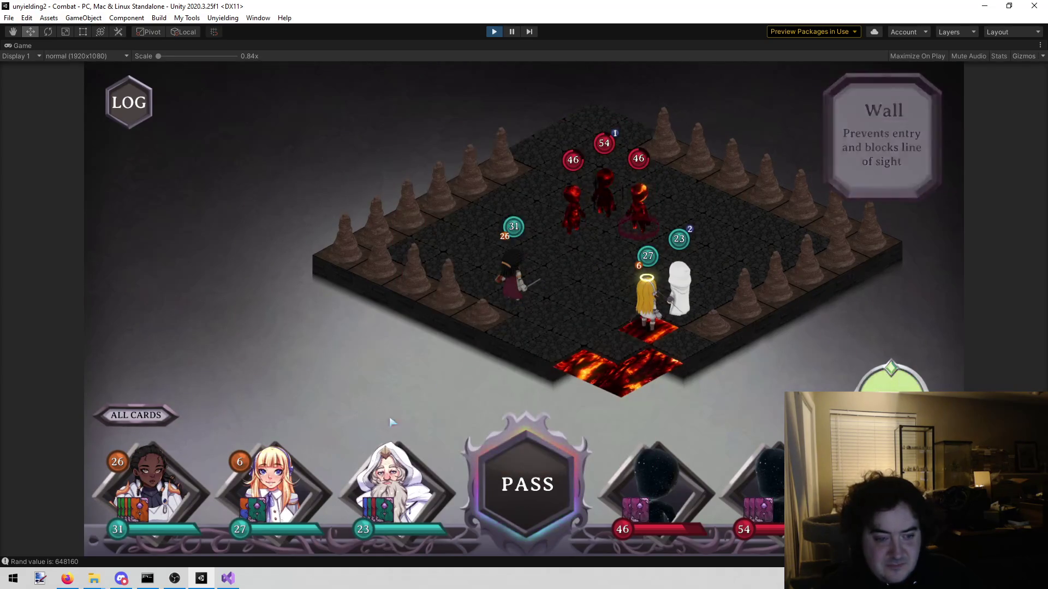
click(270, 480)
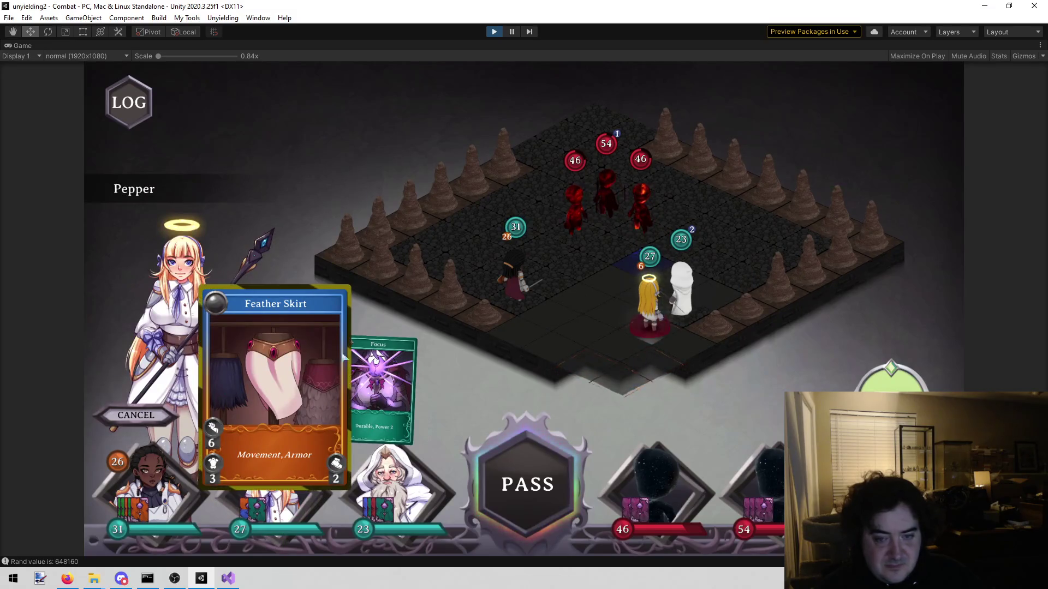
click(307, 373)
click(582, 269)
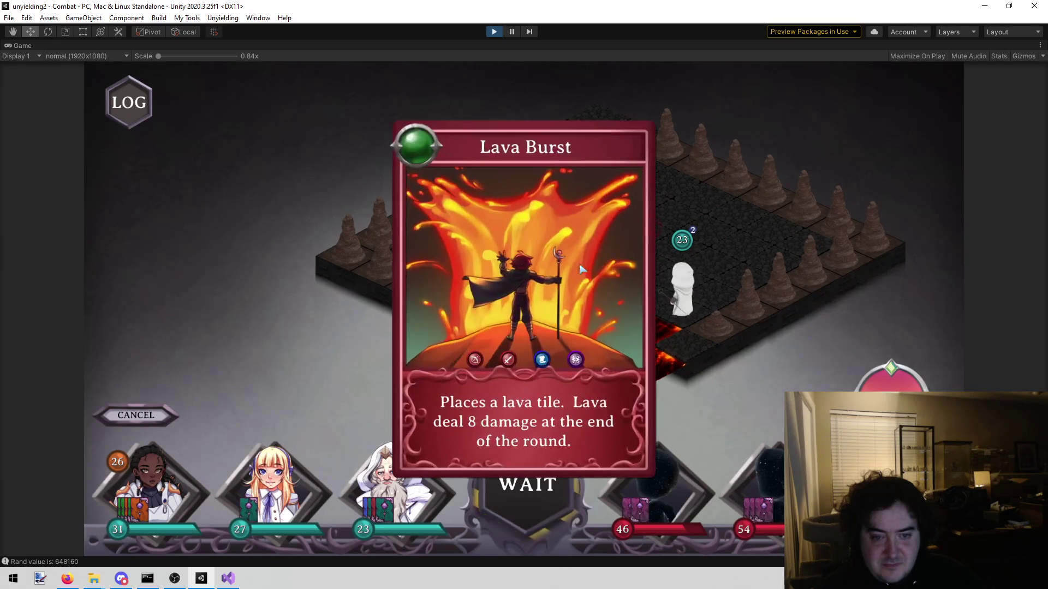
Step: Walk Trevor onto a new tile and play his Upgrade card on an ally
click(682, 283)
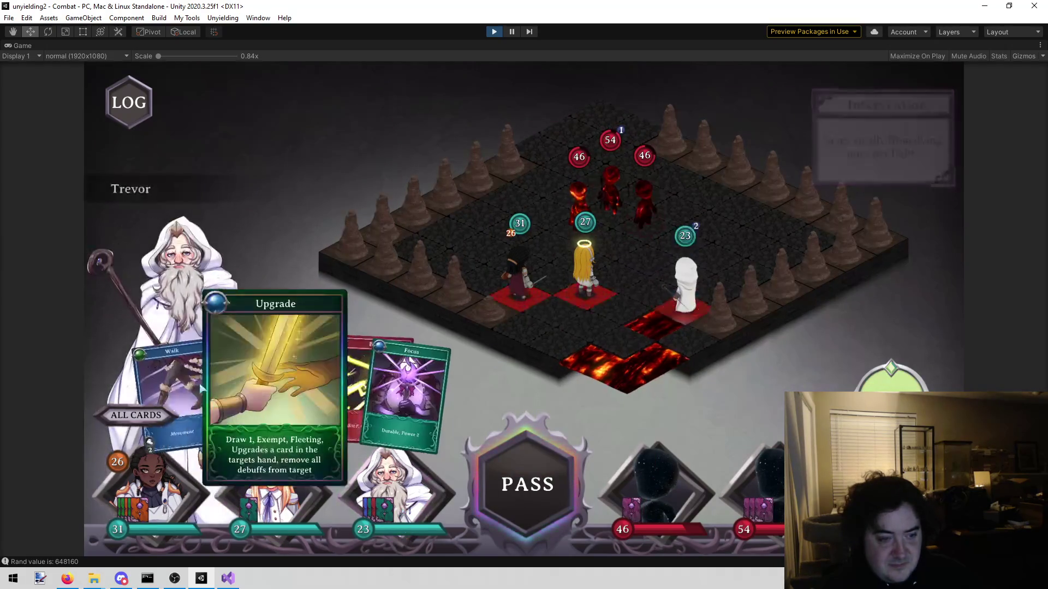
click(235, 384)
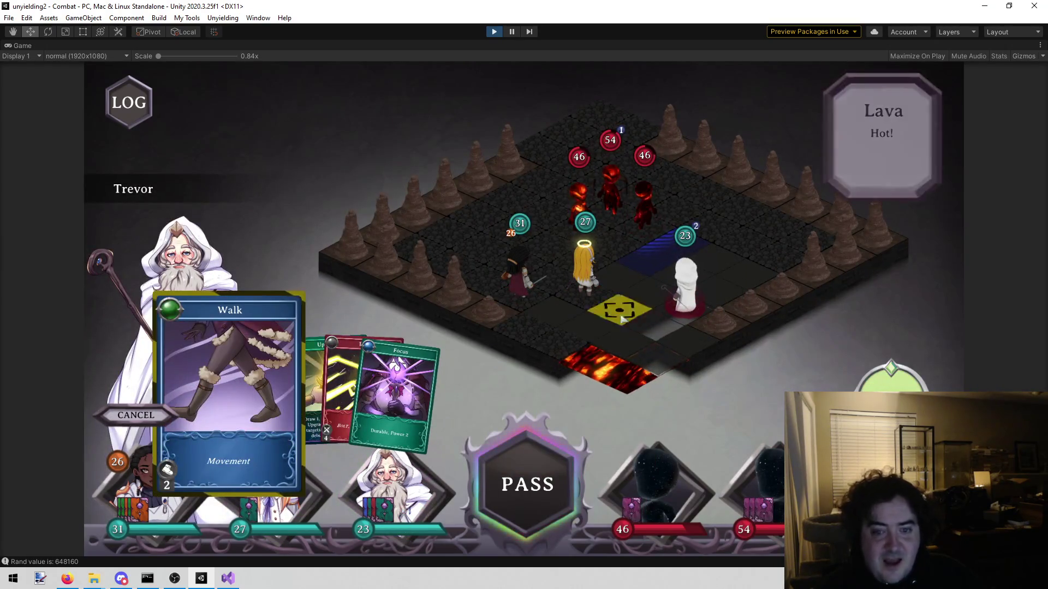
click(645, 298)
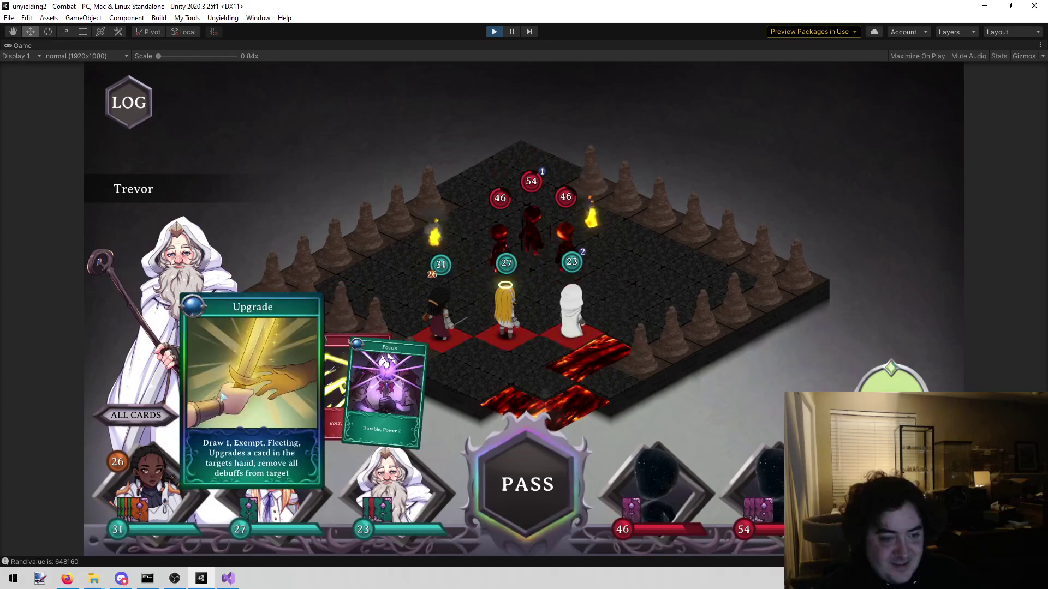
click(191, 382)
click(645, 308)
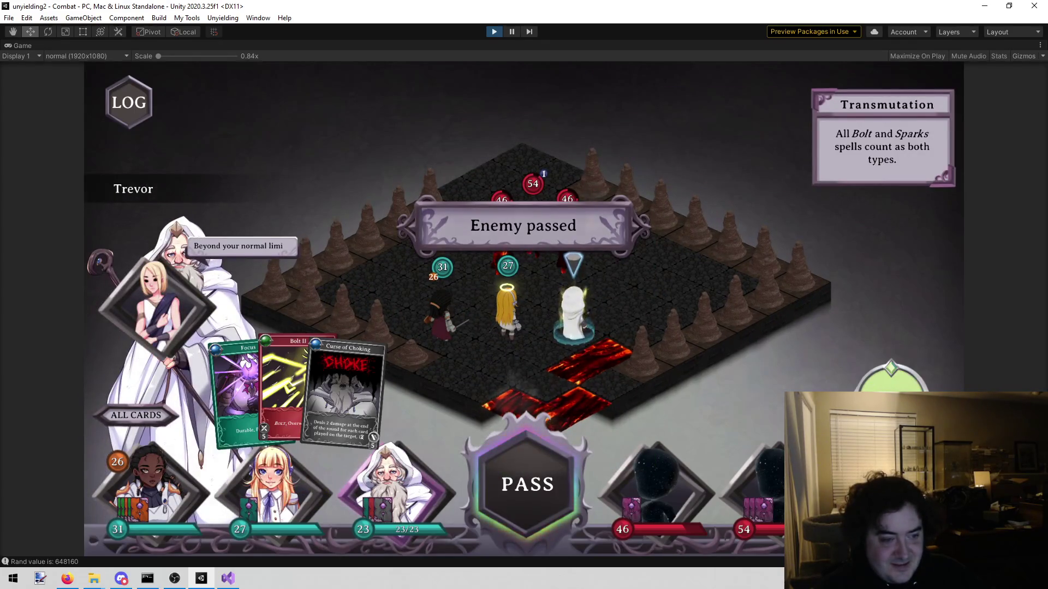
Step: Bolt an enemy down to 39 HP, shield Rose with Parry III, and end the round
click(298, 382)
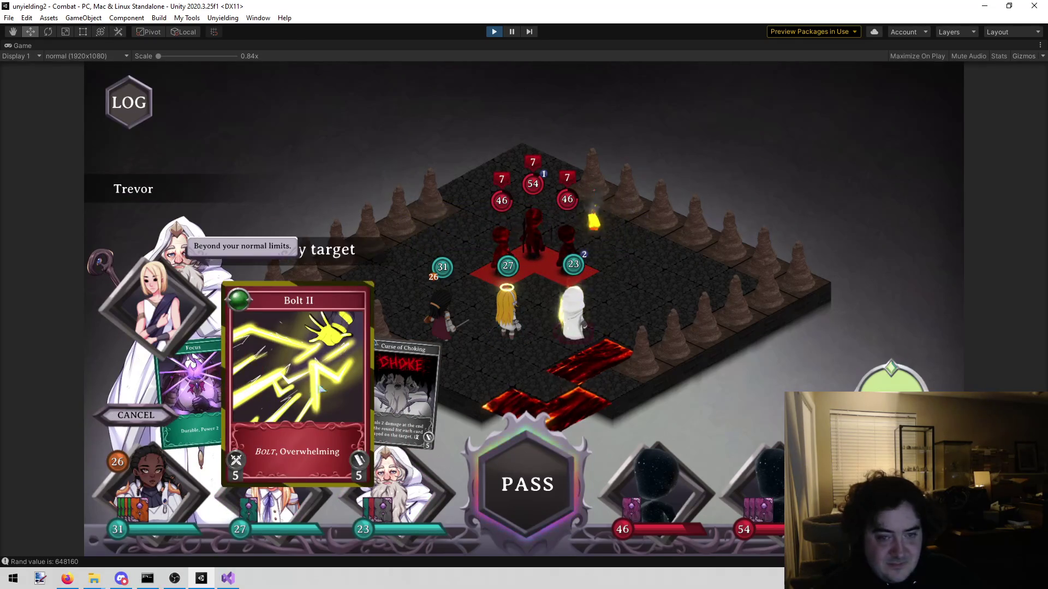
click(512, 281)
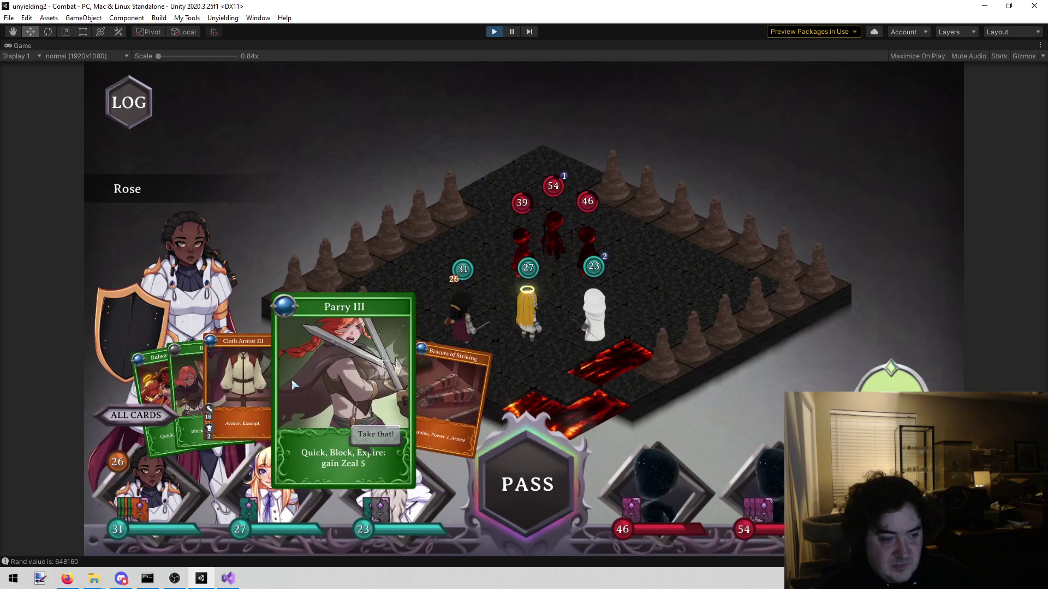
click(310, 383)
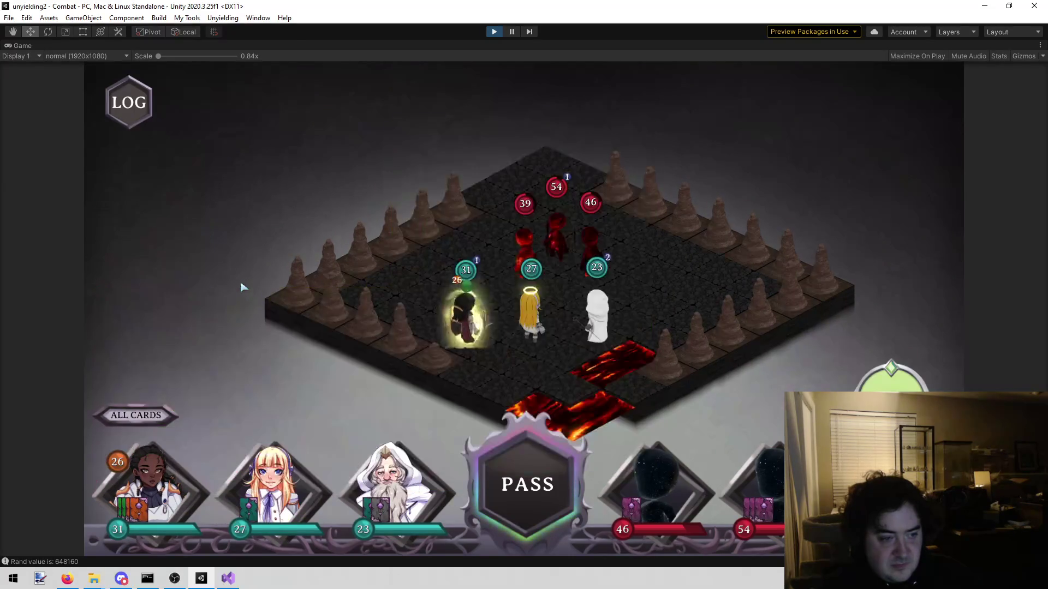
click(543, 494)
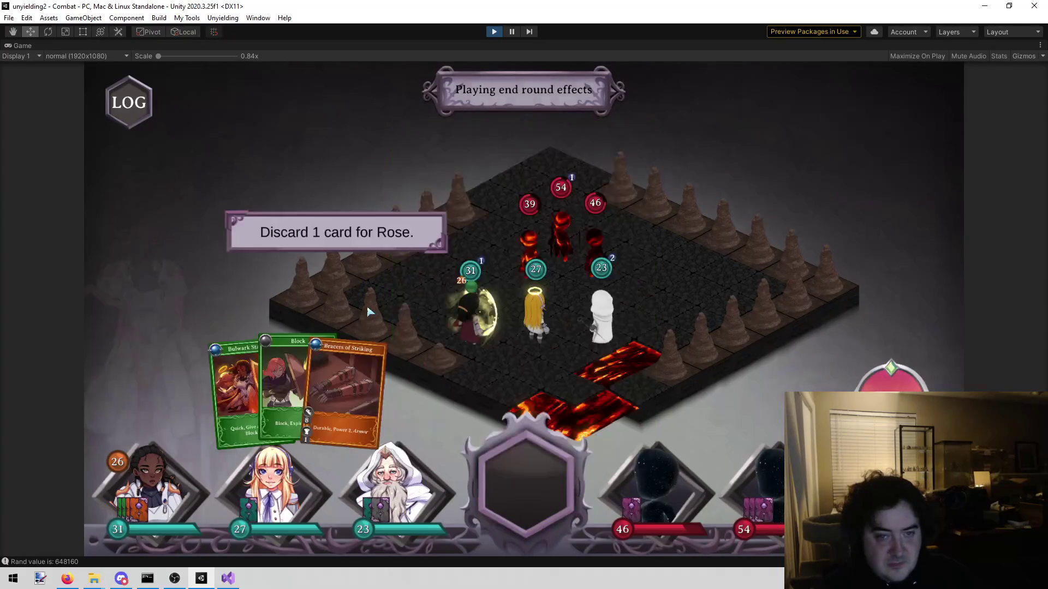
Step: Discard Rose's Block, redraw Armor Up! Command and Trouble, and continue to the next round
click(301, 371)
click(351, 280)
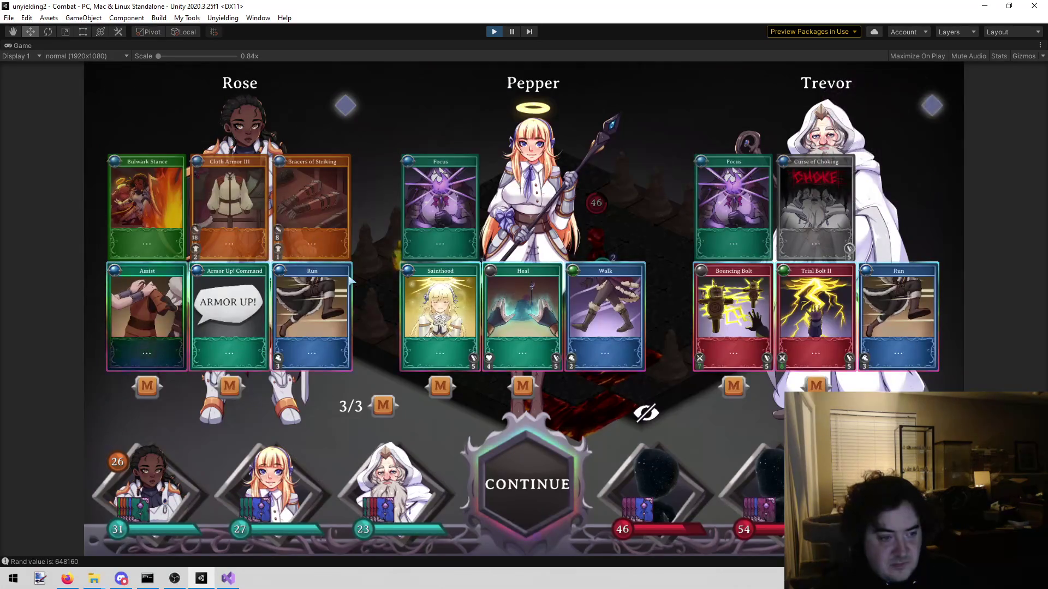
click(230, 386)
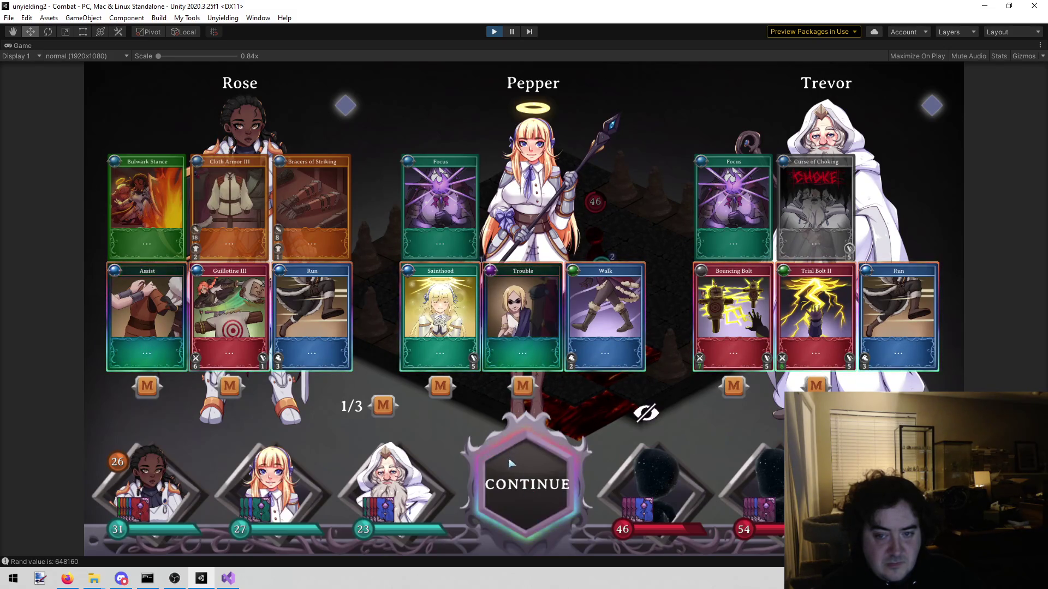
click(522, 386)
click(521, 487)
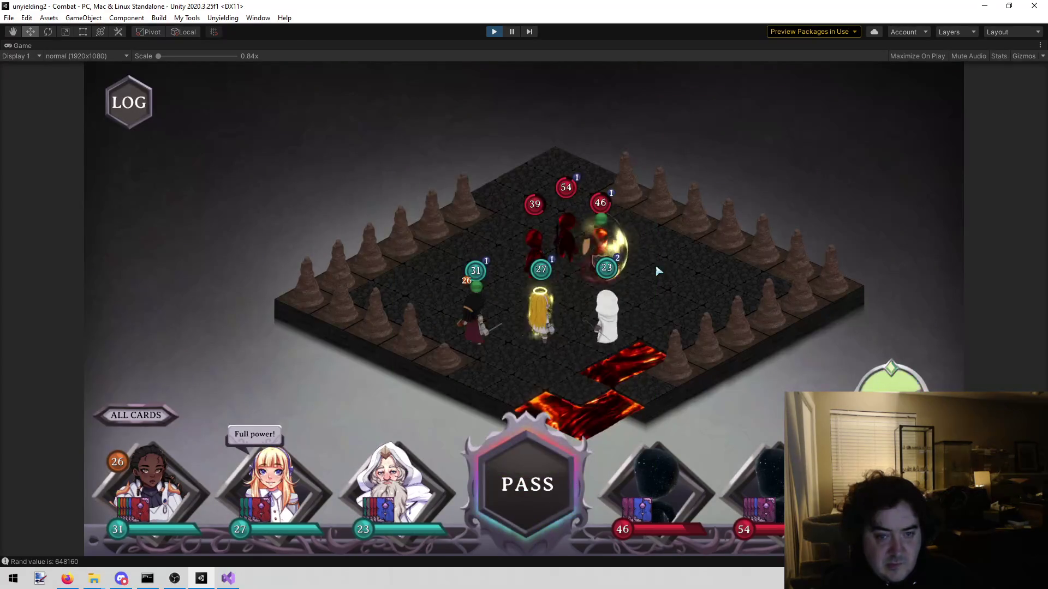
Step: Hit an enemy with Trevor's Bouncing Bolt and ready Curse of Choking
mouse_move(299, 499)
click(278, 483)
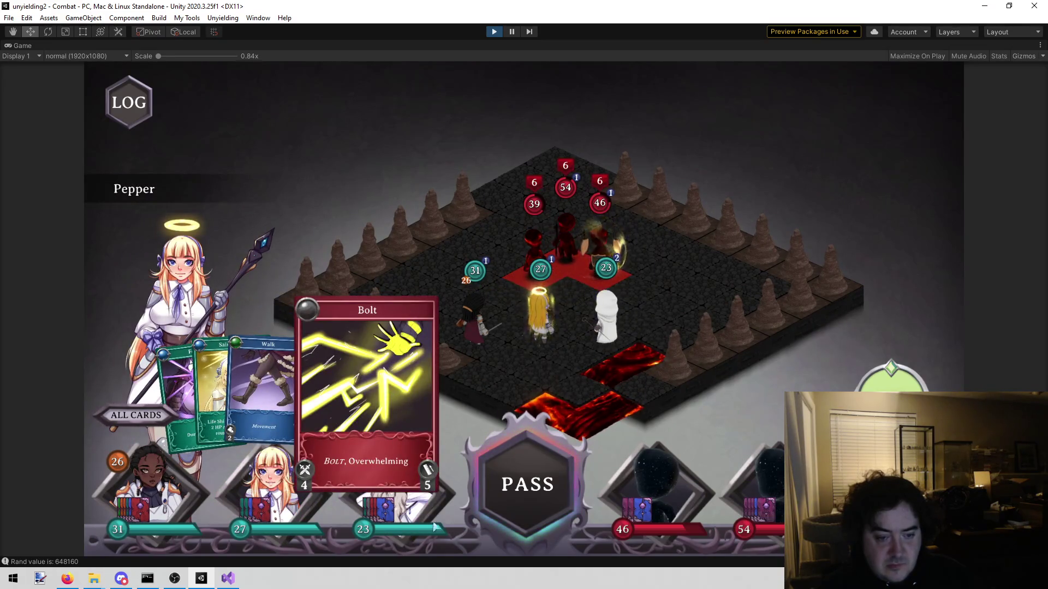
click(431, 516)
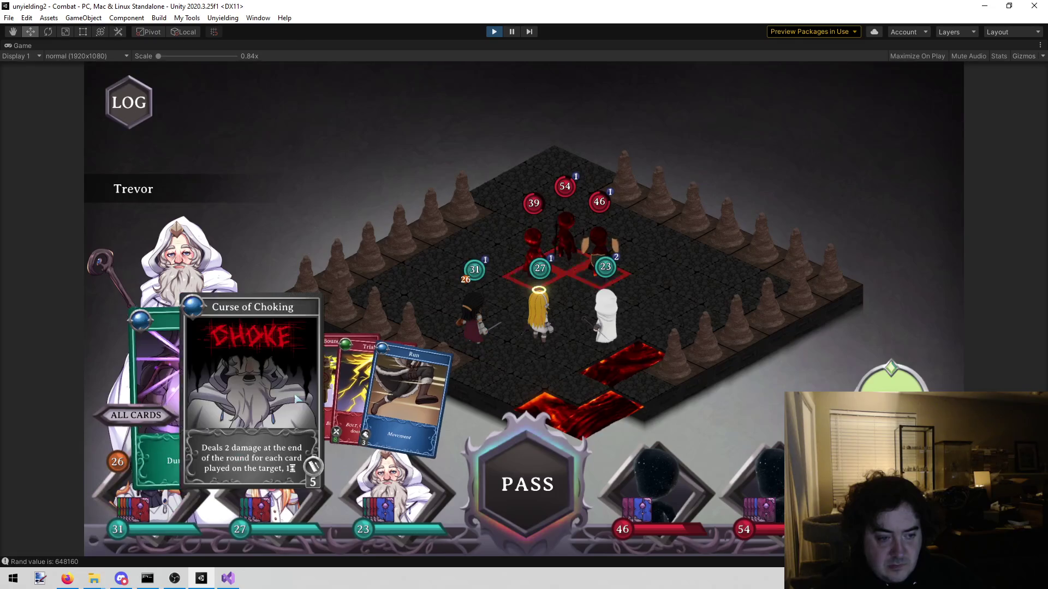
mouse_move(340, 388)
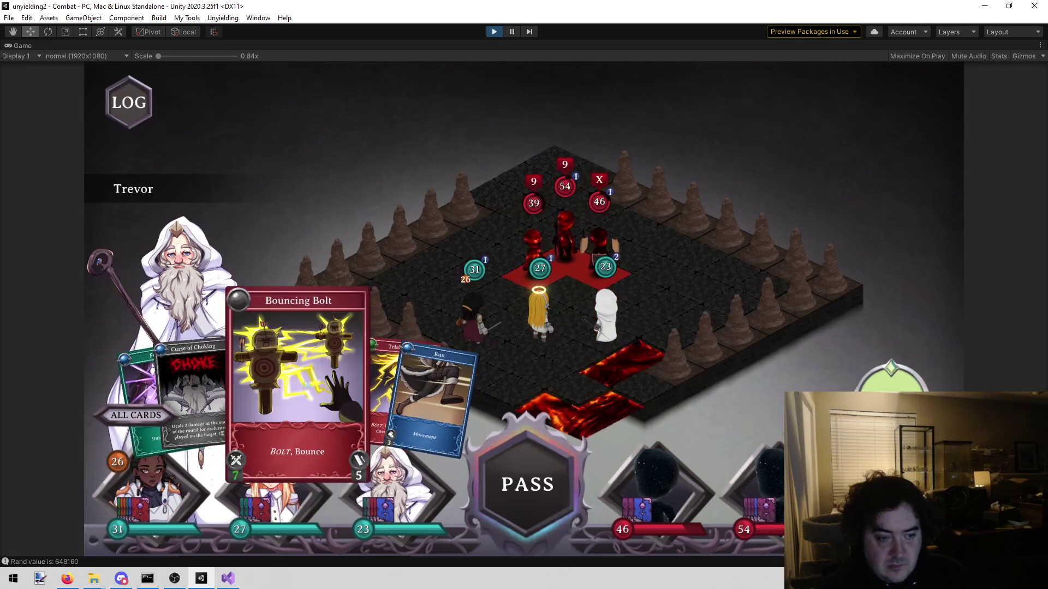
click(338, 385)
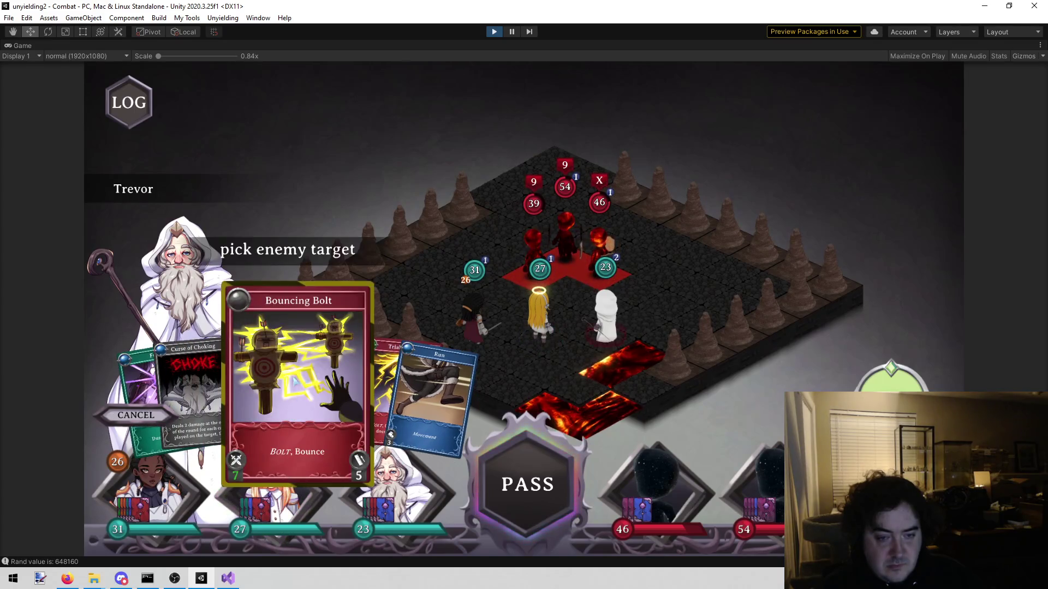
click(615, 285)
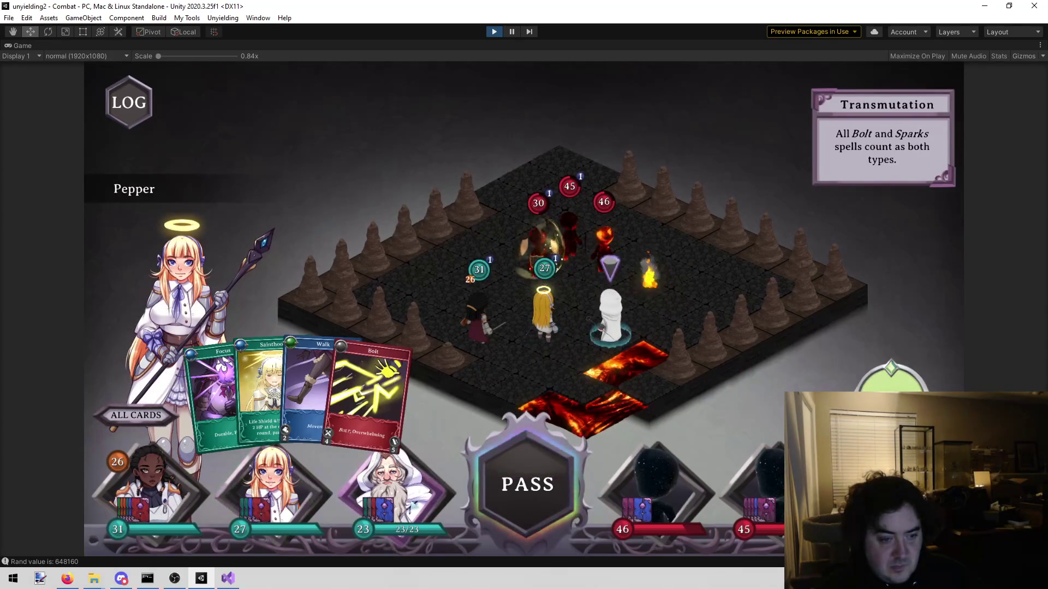
mouse_move(393, 480)
click(271, 346)
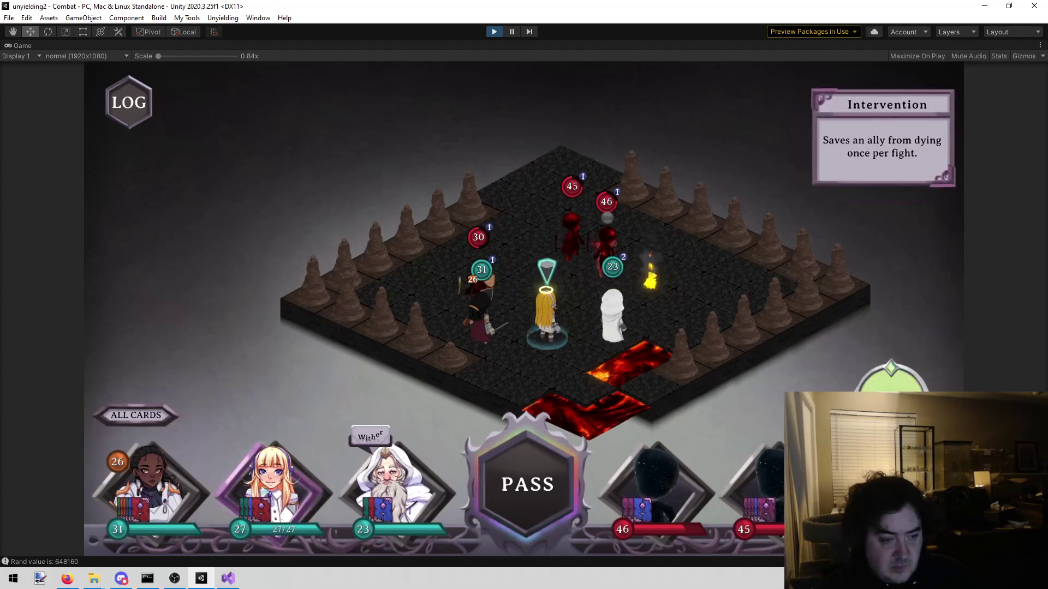
Step: Shield the heroes with Rose's Bulwark Stance and hit the back enemies with Trial Bolt II (36, 35)
click(155, 482)
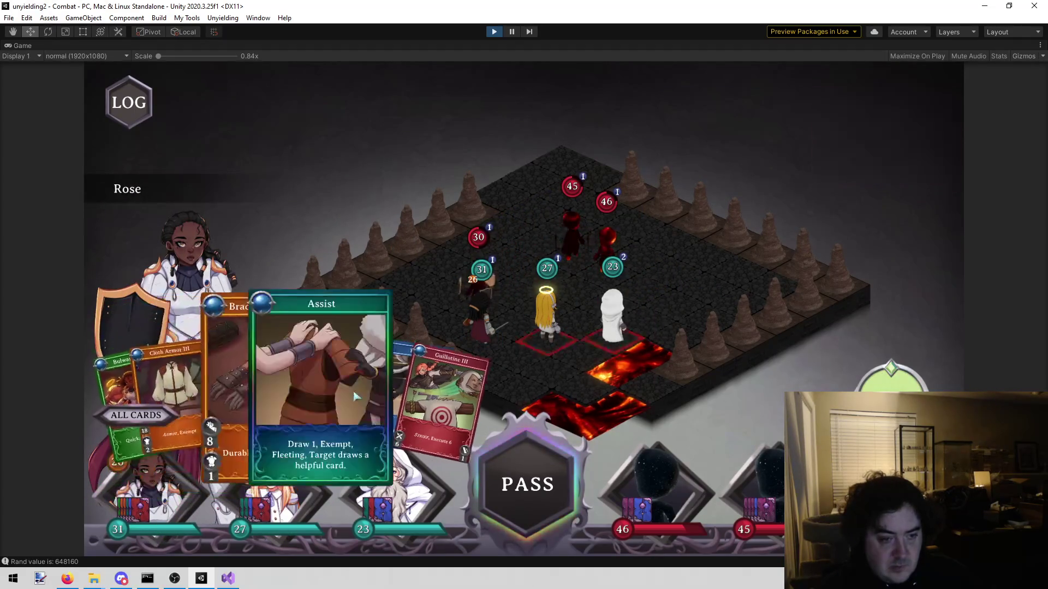
click(171, 407)
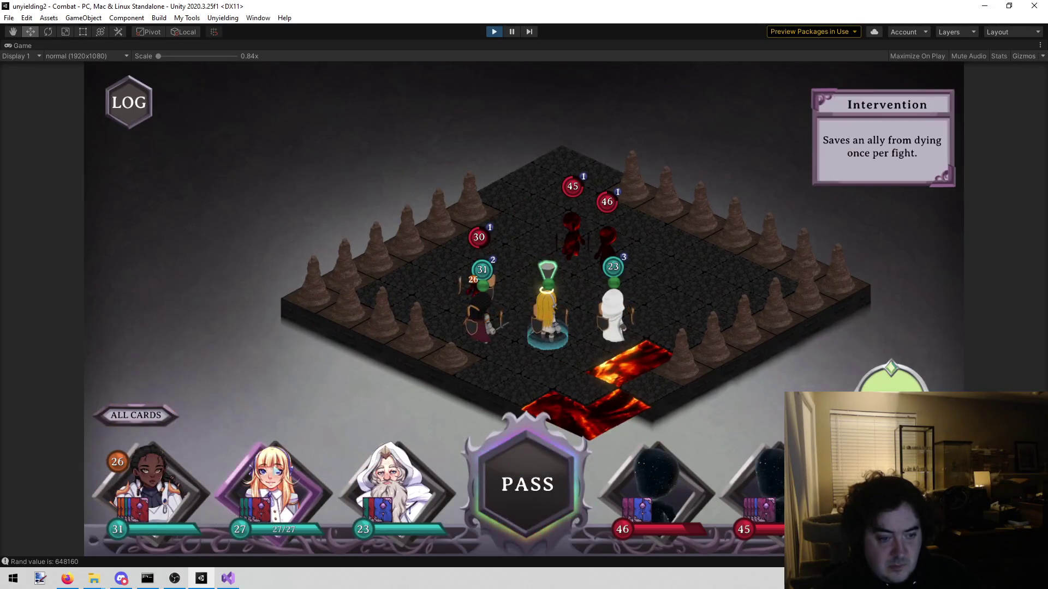
click(396, 482)
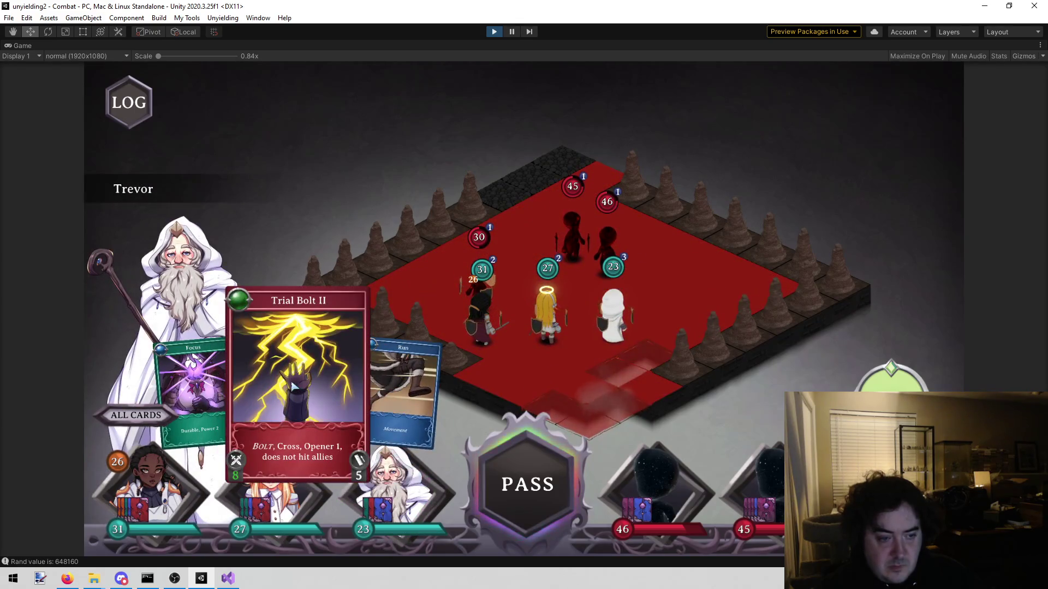
click(685, 267)
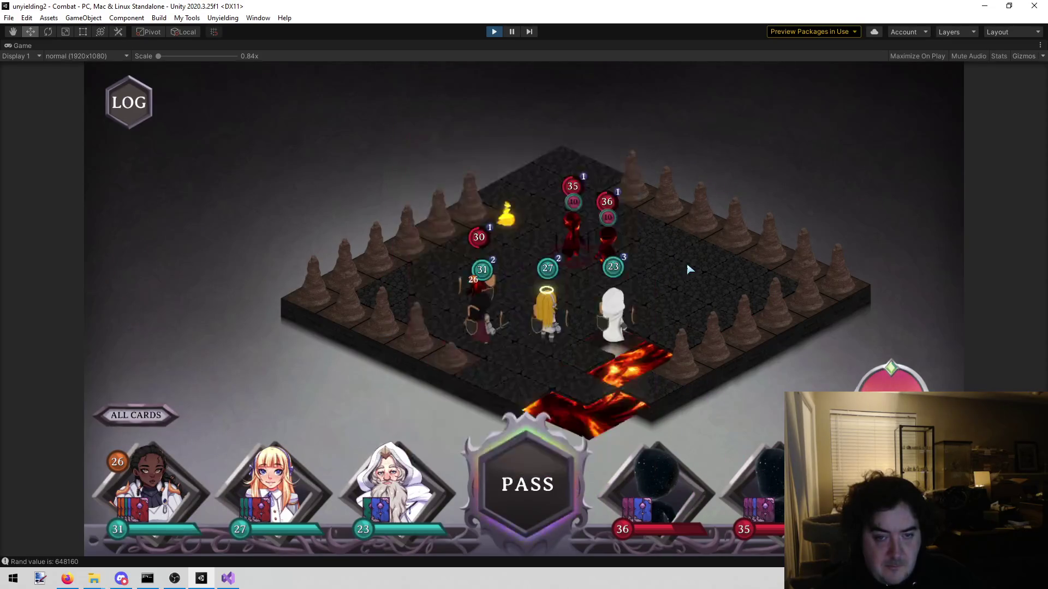
Step: Drop the left enemy to 24 HP with Pepper's Bolt and turn the camera
click(547, 313)
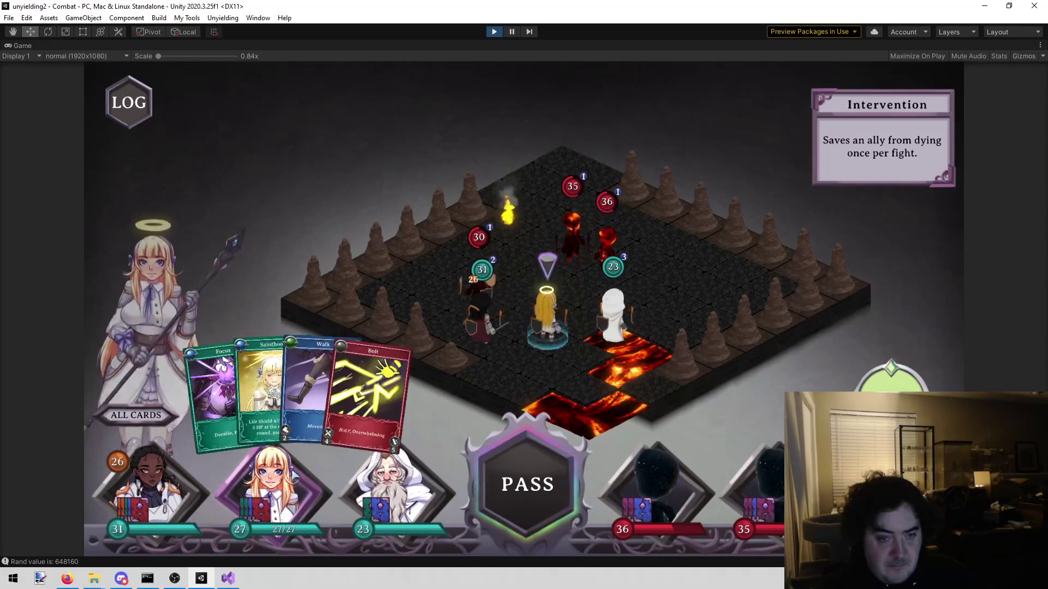
click(487, 320)
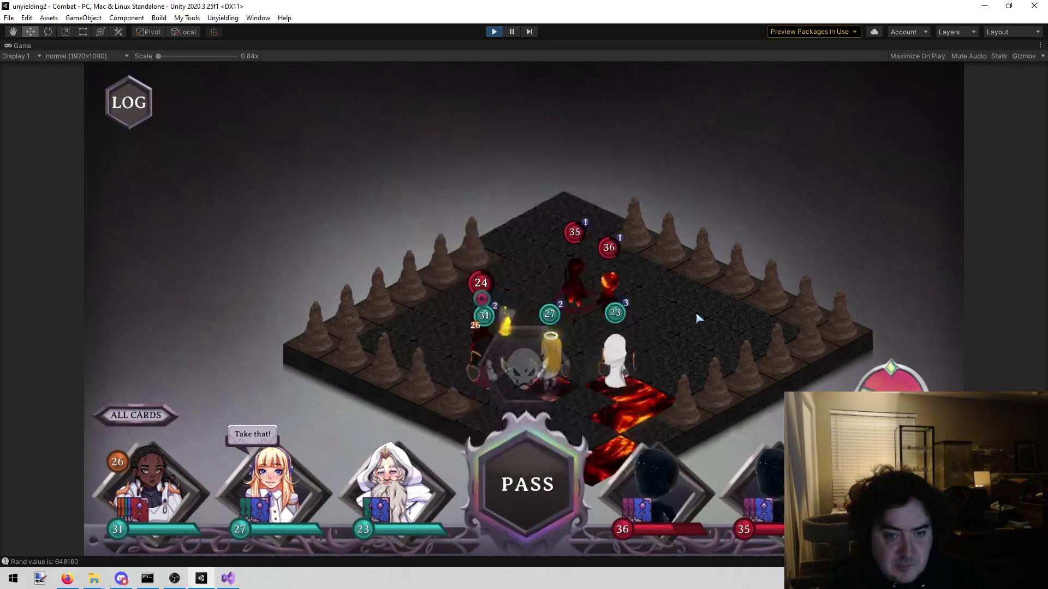
key(e)
key(e)
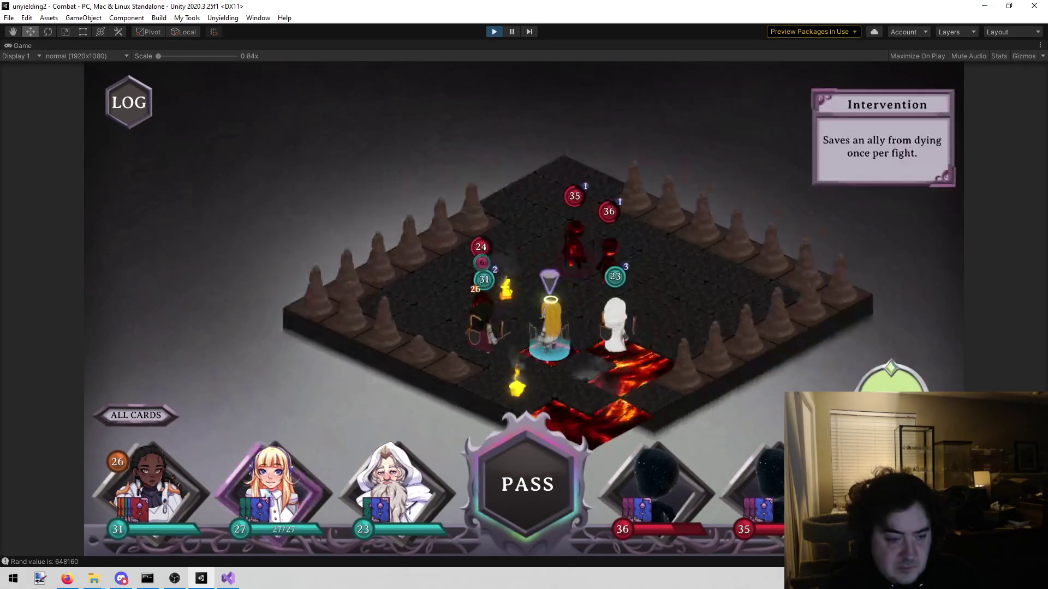
click(302, 400)
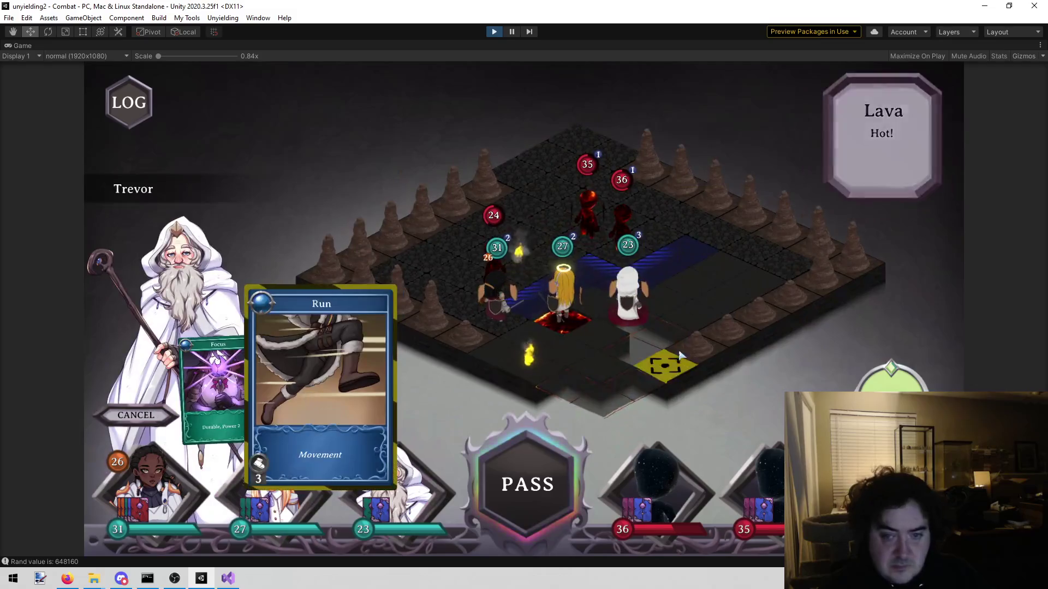
Step: Run Trevor and walk Pepper onto new lava tiles, then bring up Rose's hand
click(681, 288)
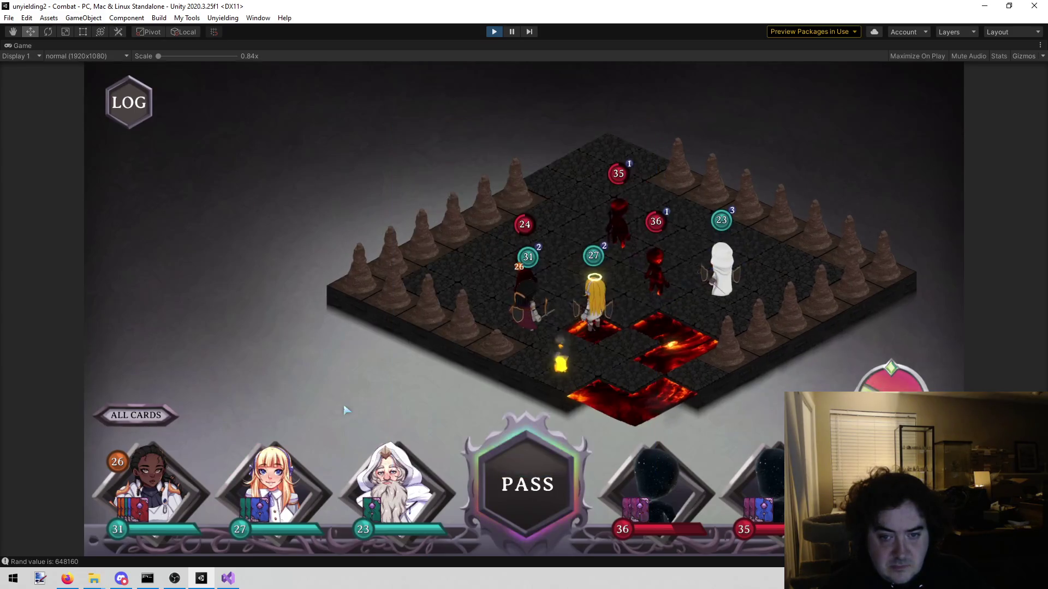
click(327, 459)
click(340, 448)
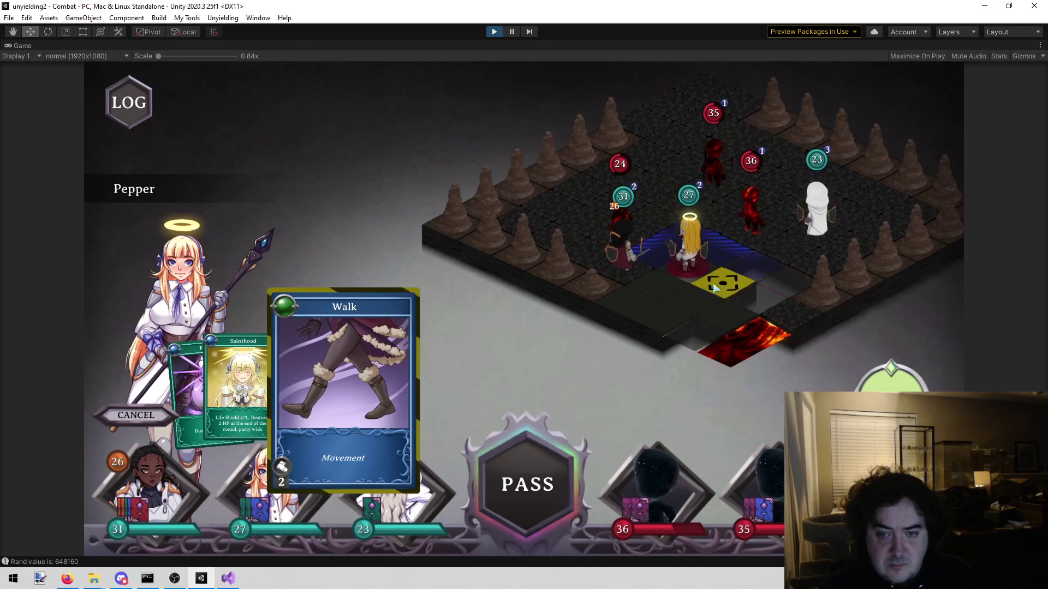
click(714, 288)
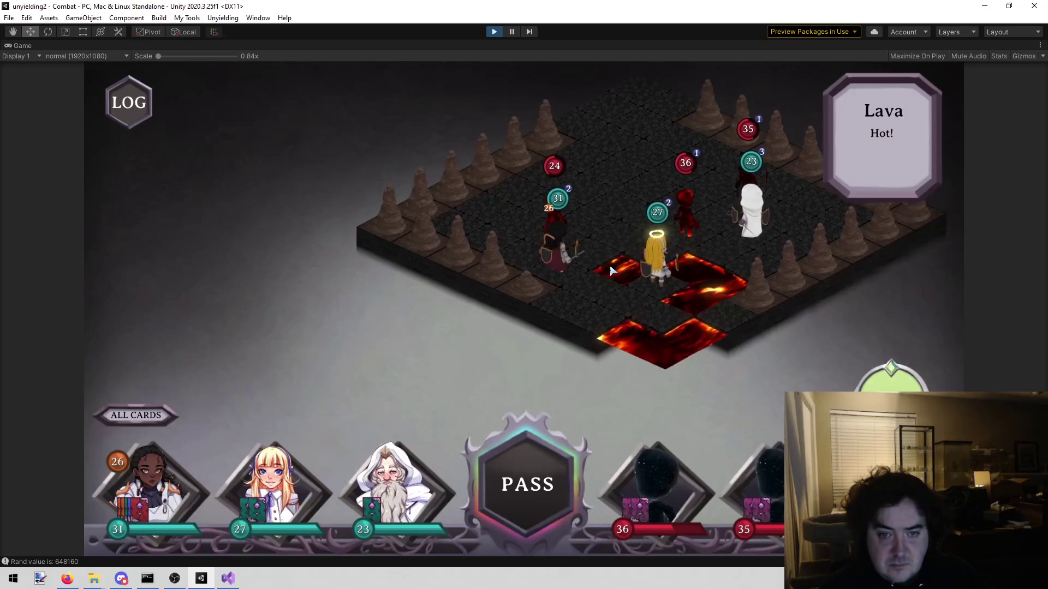
key(q)
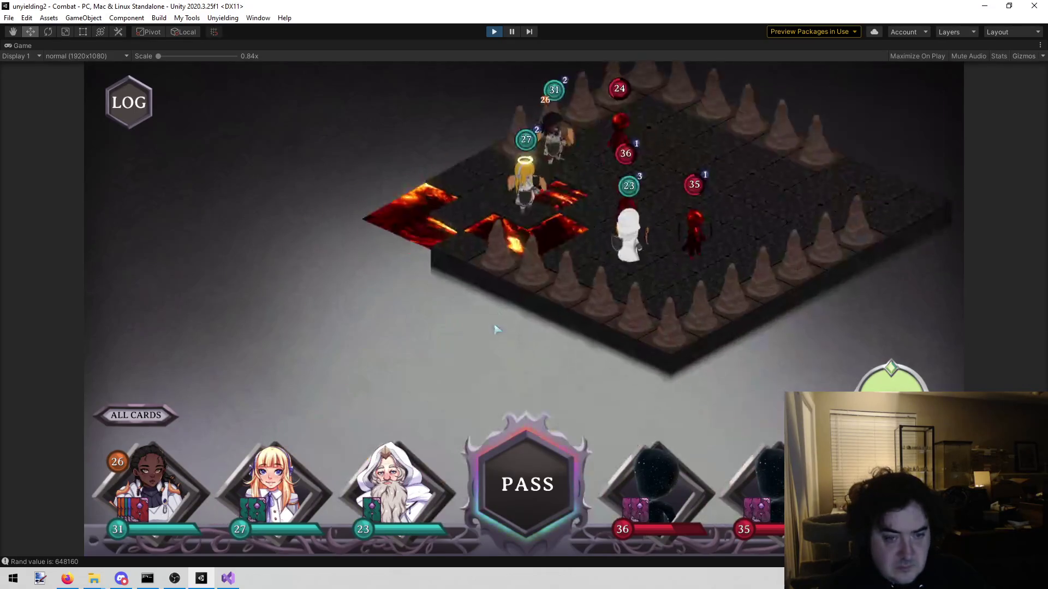
click(201, 482)
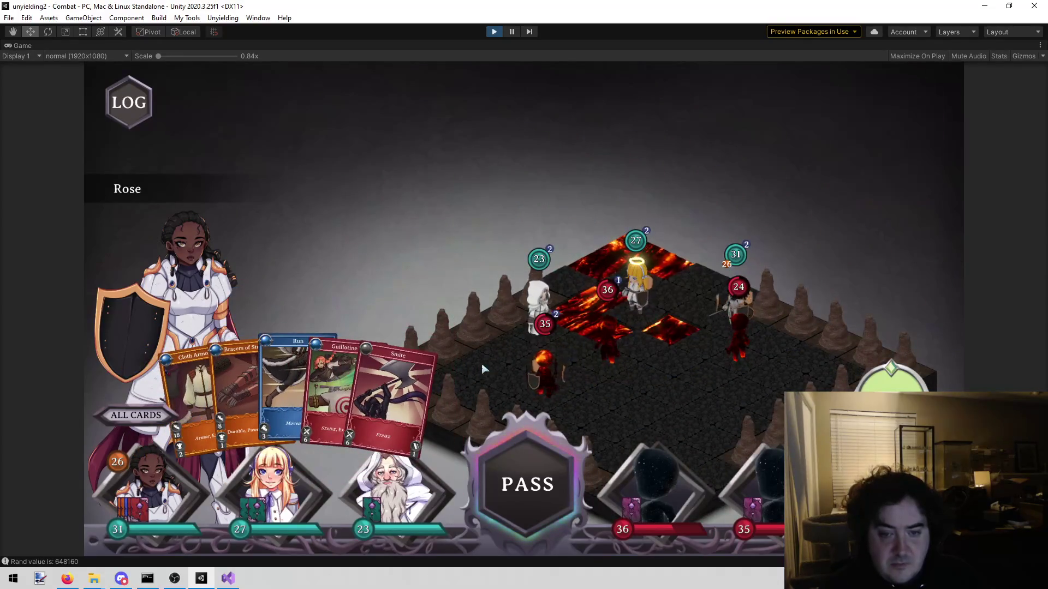
Step: Run Rose onto the tile beside Pepper
mouse_move(596, 358)
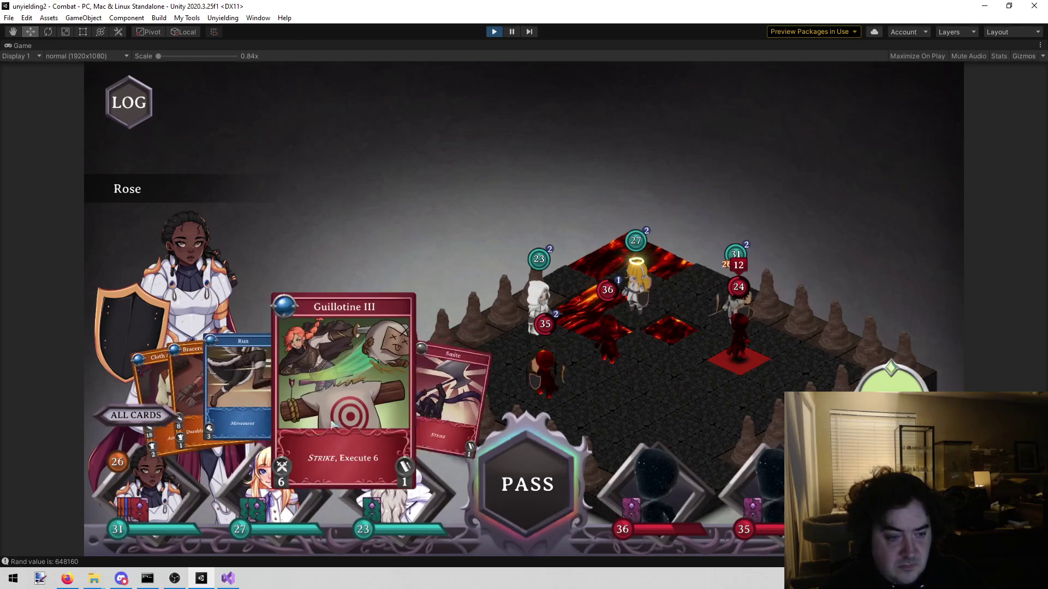
click(284, 382)
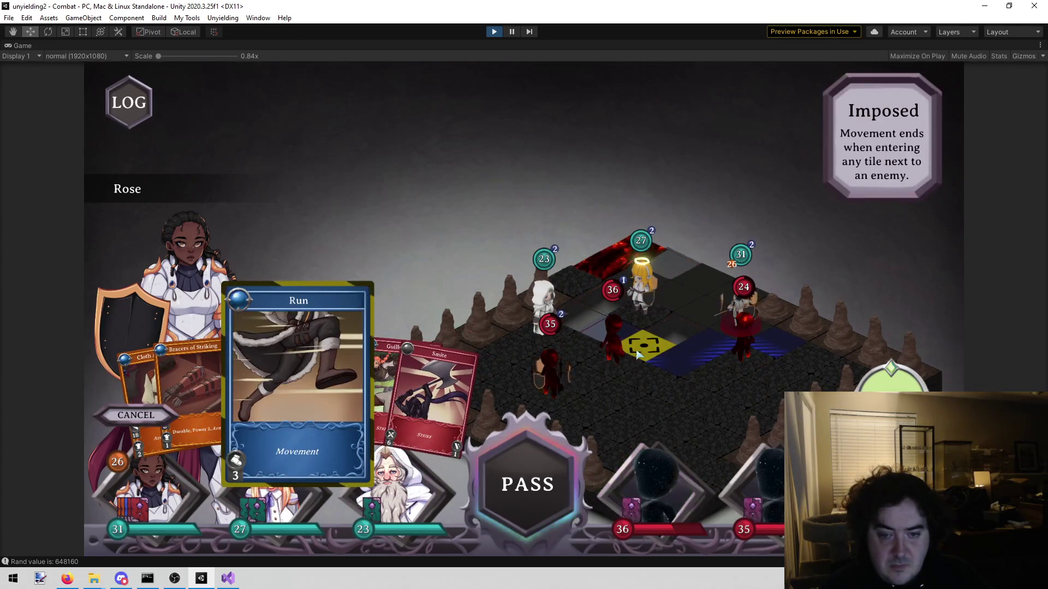
click(603, 353)
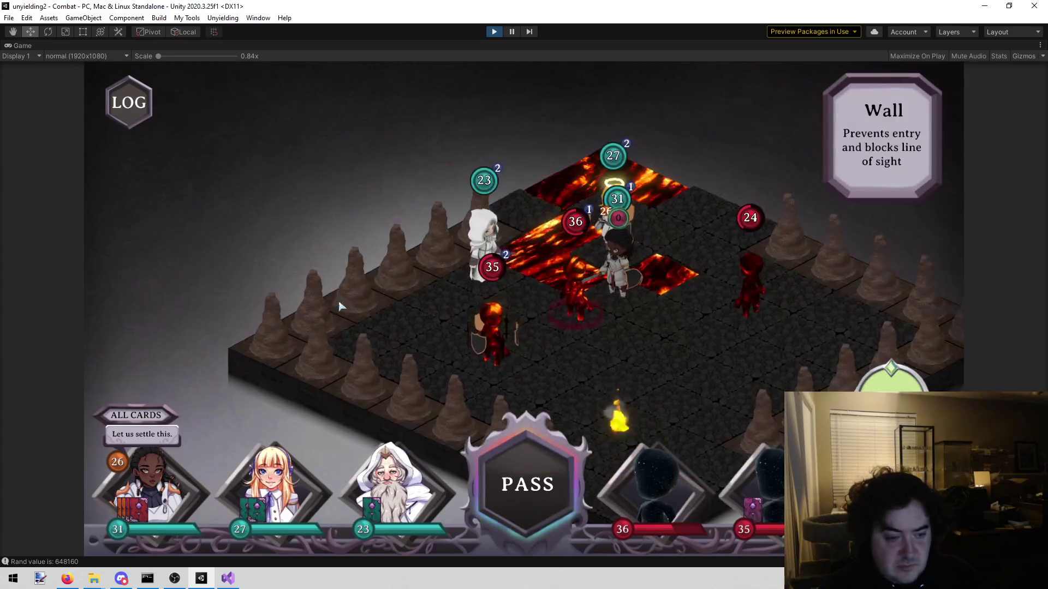
Step: Hit the adjacent enemy with Smite and Guillotine III, dropping it from 36 to 16
mouse_move(203, 513)
click(415, 409)
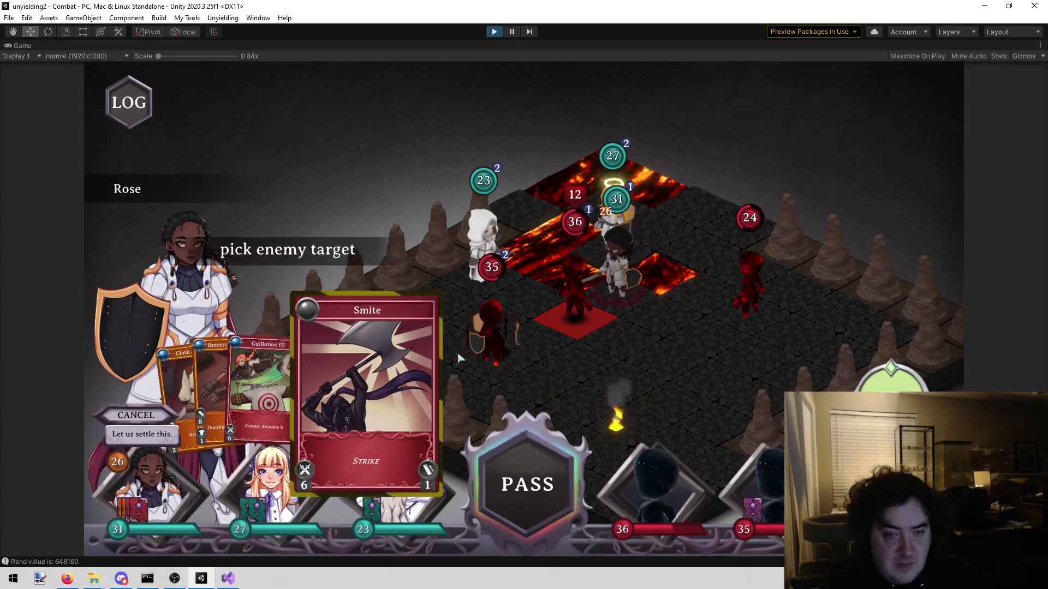
click(591, 323)
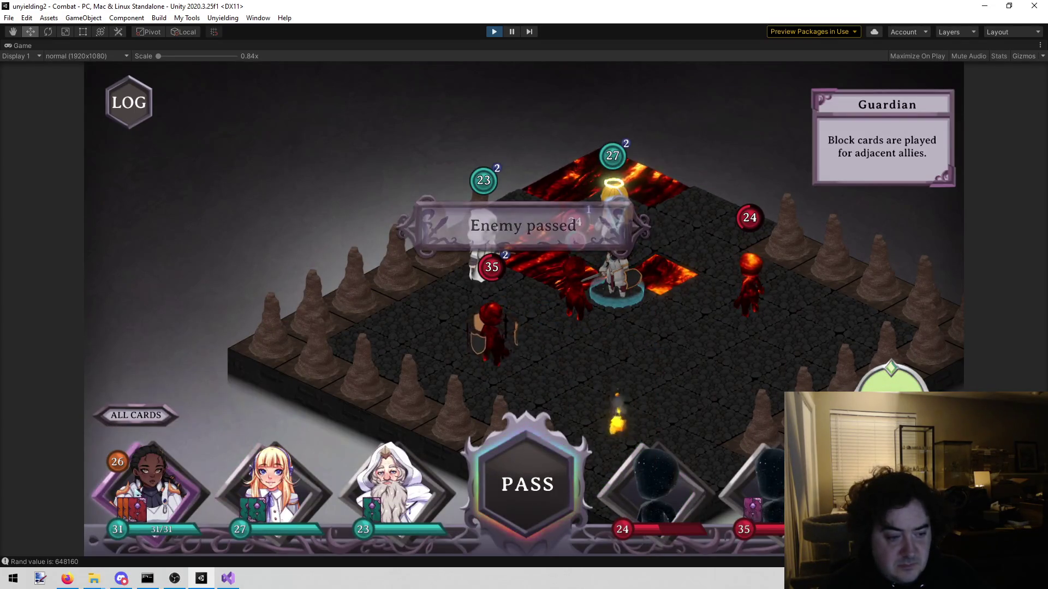
click(344, 377)
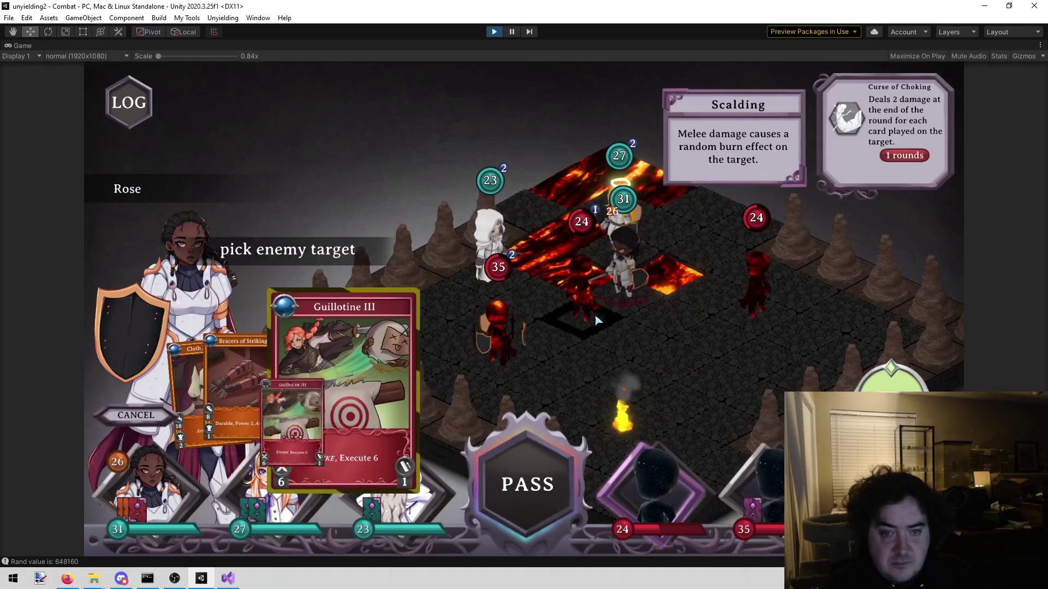
click(667, 349)
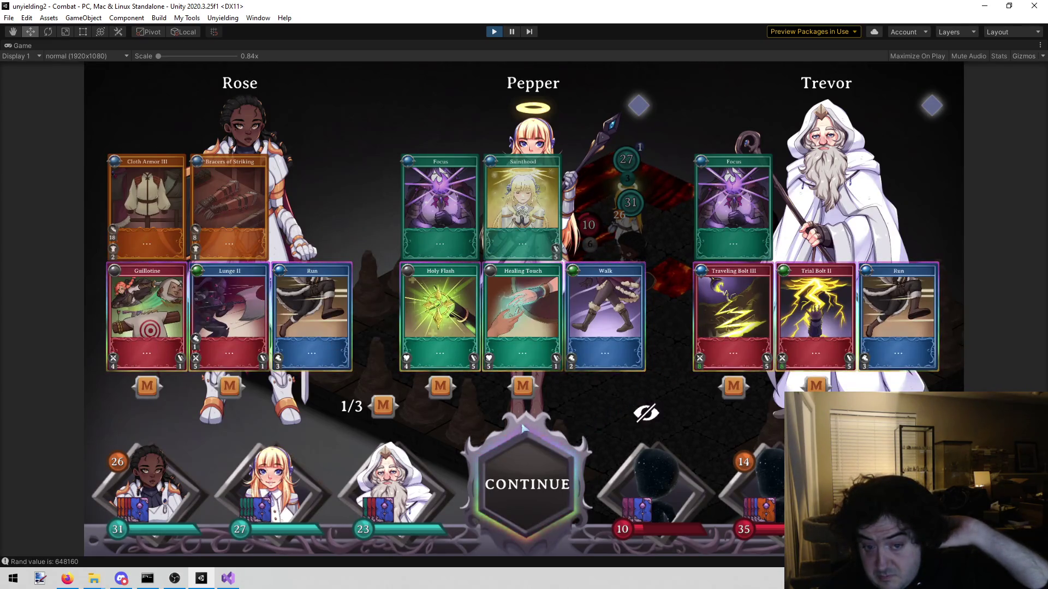
Step: Cast Trial Bolt II on the cross-shaped target and Trevor's Traveling Bolt III on an enemy
click(540, 493)
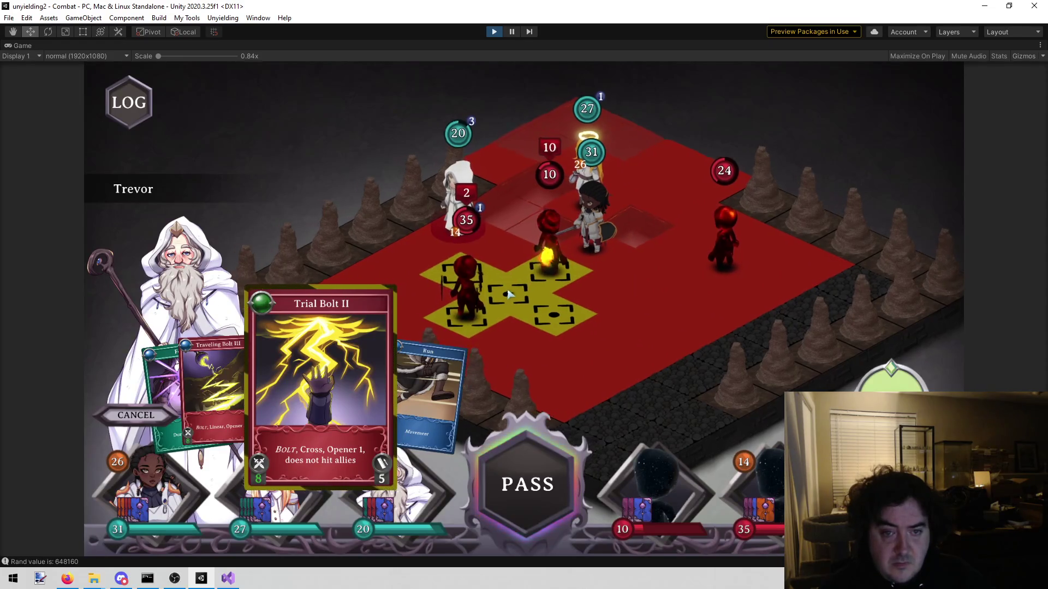
click(519, 294)
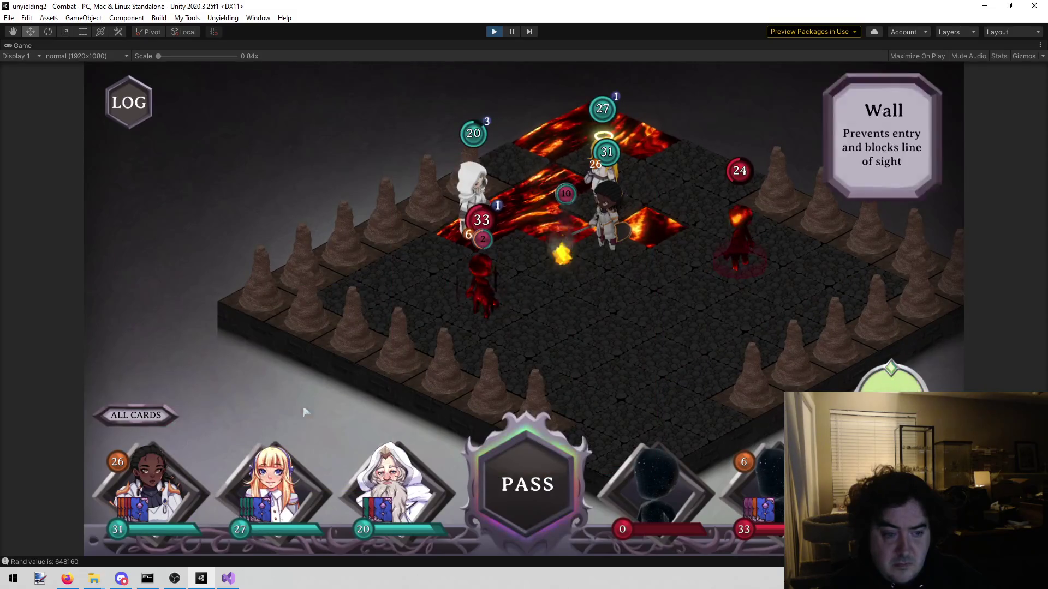
click(177, 505)
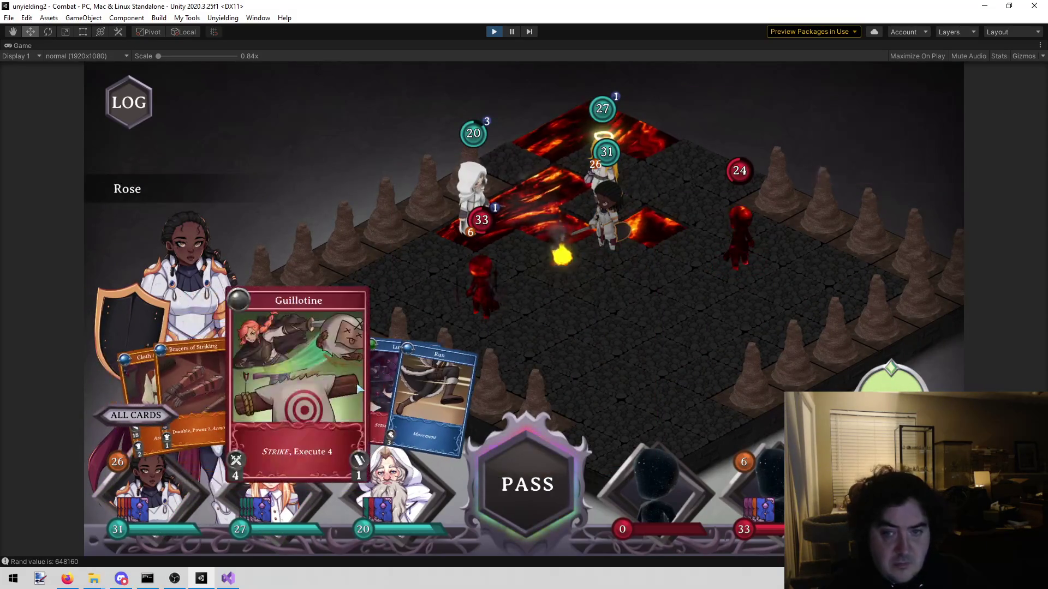
click(390, 491)
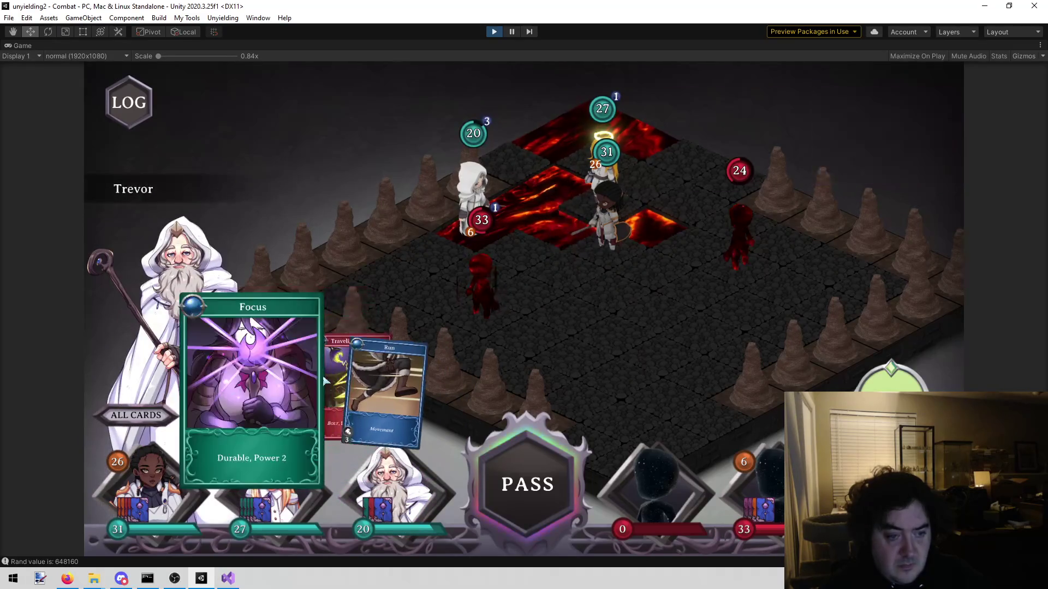
click(339, 385)
click(761, 275)
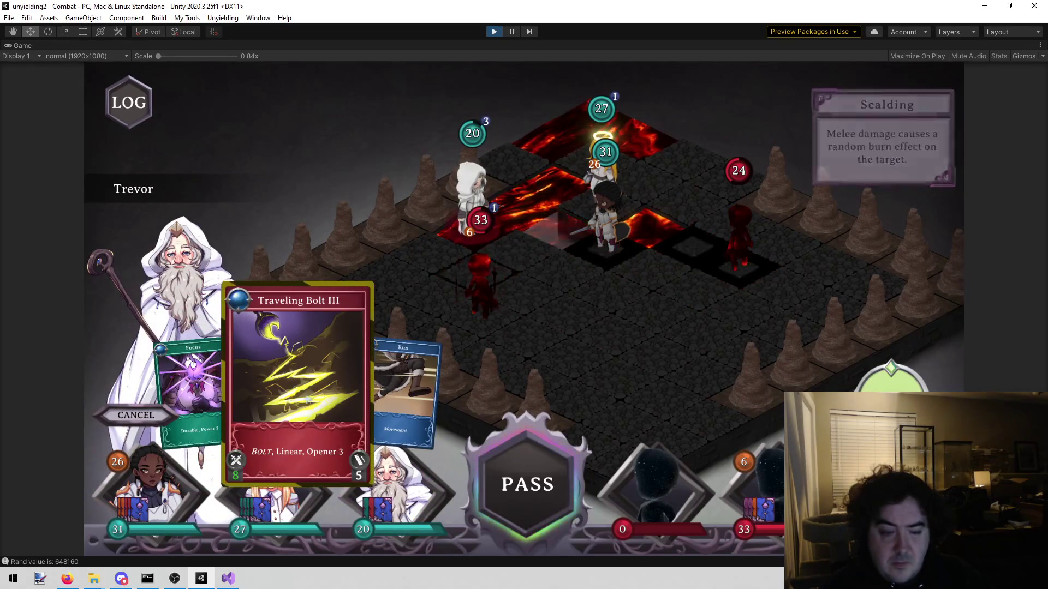
Step: Run Rose beside the 24-HP enemy and cut it to 18 with Guillotine
click(391, 382)
click(726, 226)
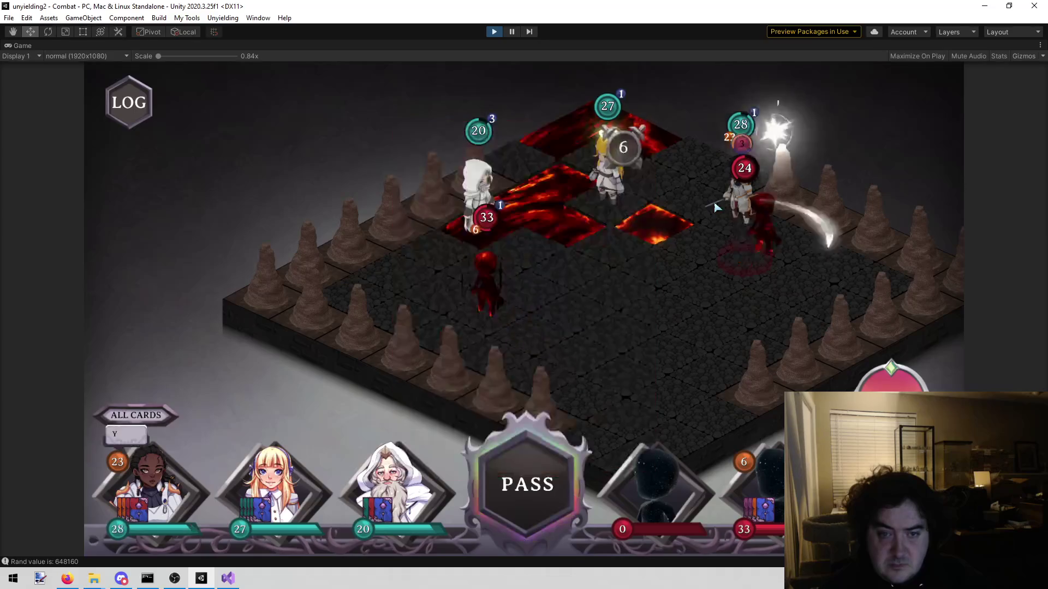
click(263, 510)
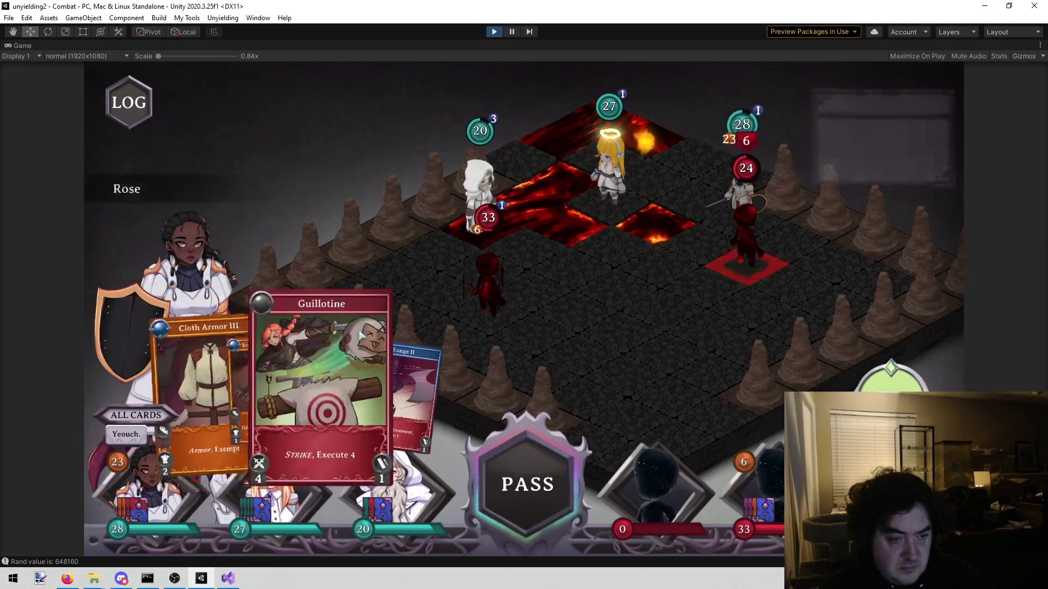
click(322, 382)
click(748, 269)
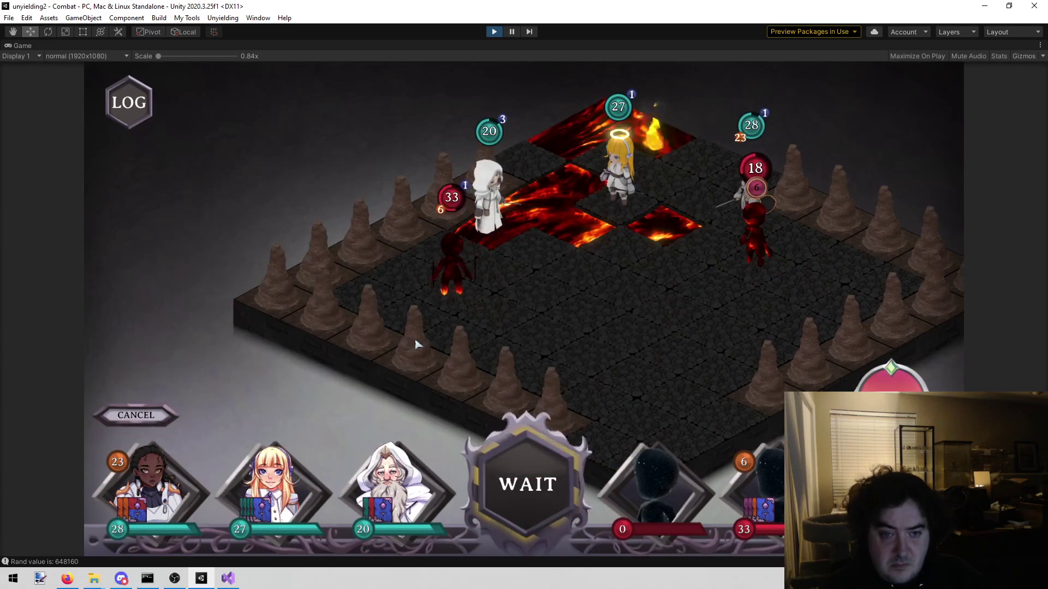
Step: Run Trevor to a new tile and cast Traveling Bolt III at the enemy
click(344, 381)
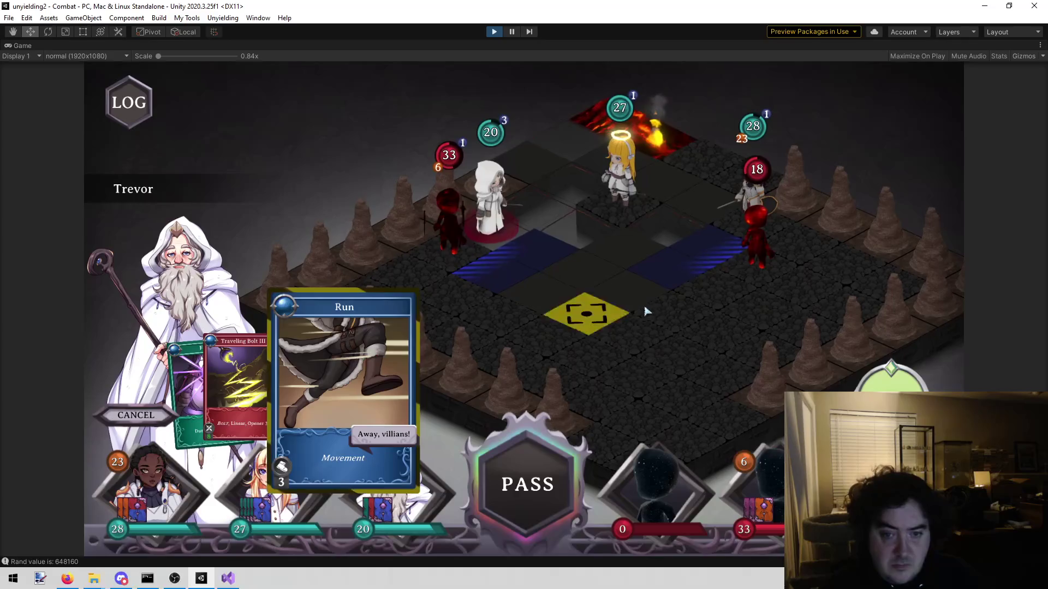
click(604, 279)
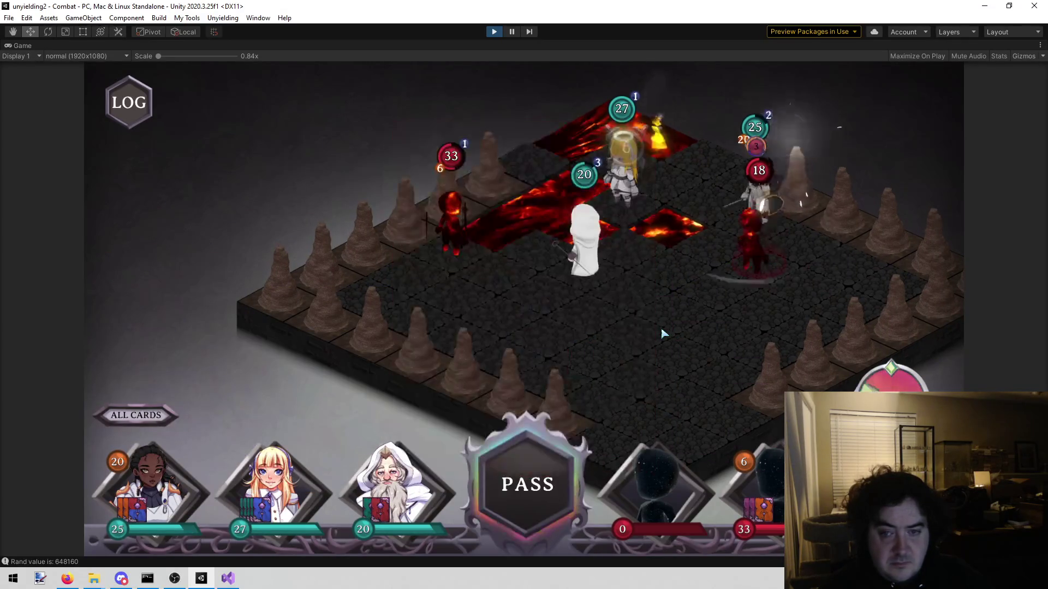
key(e)
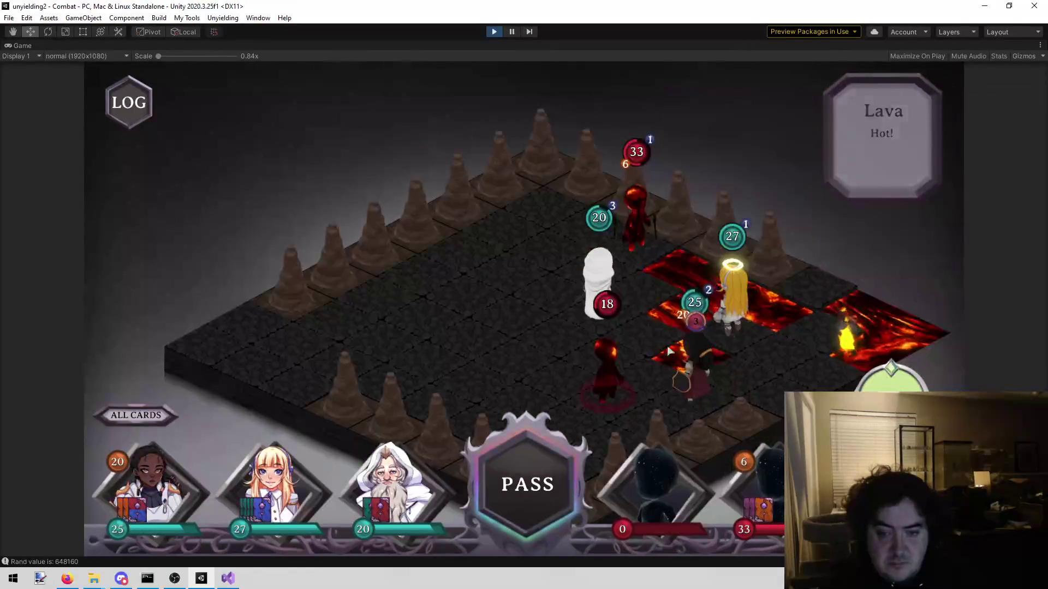
click(399, 499)
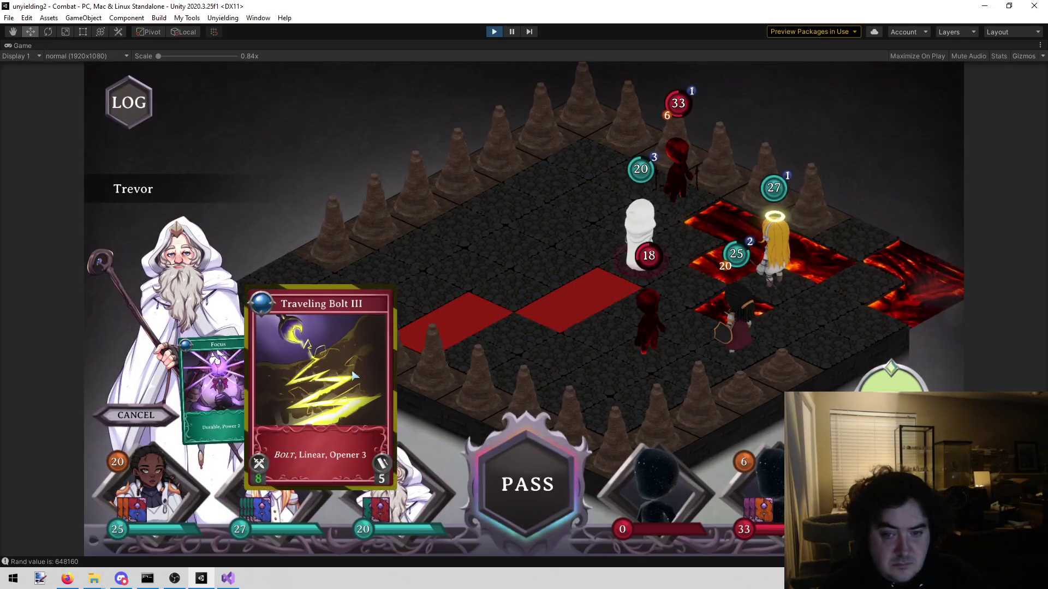
click(655, 365)
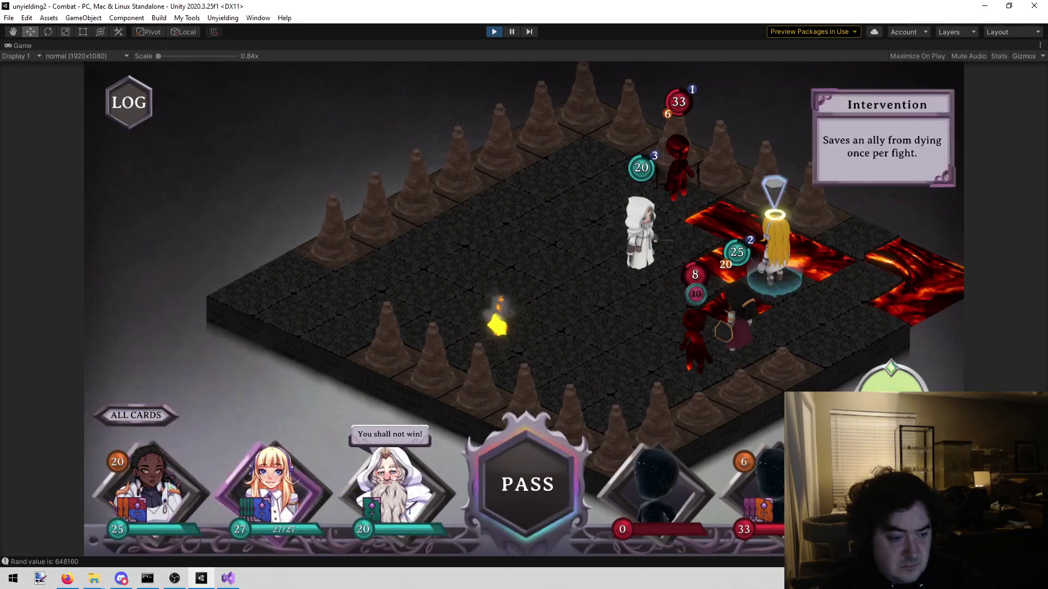
Step: Lunge Rose onto the target tile with Lunge II and walk Pepper forward
click(349, 382)
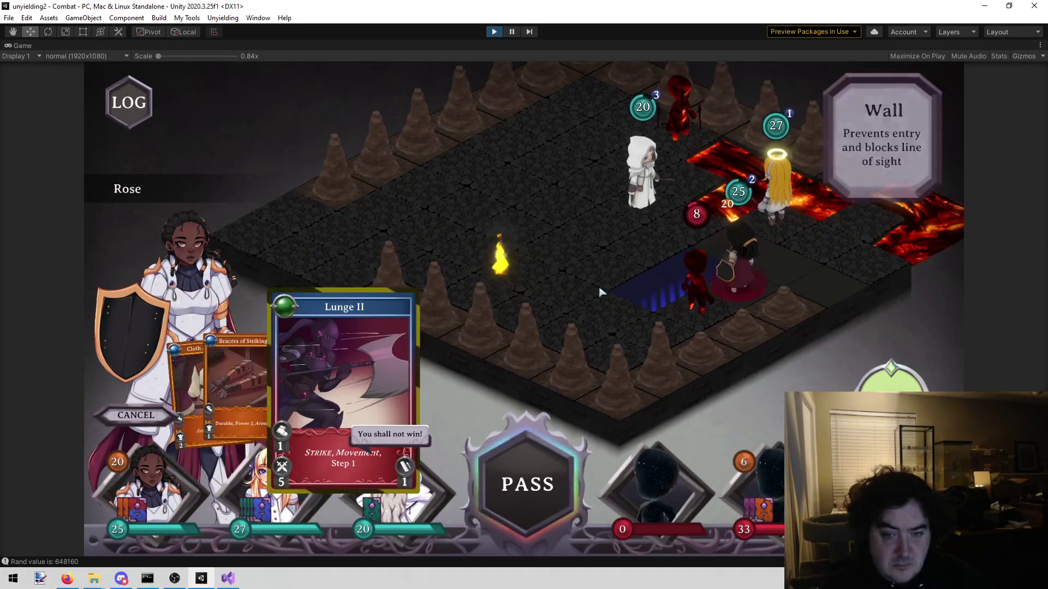
click(649, 292)
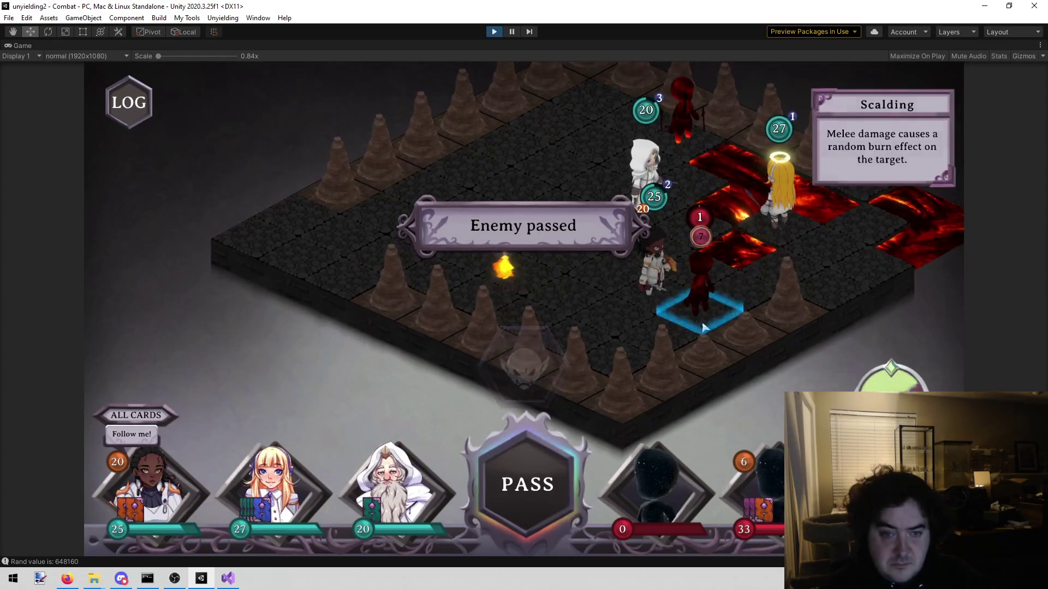
click(371, 371)
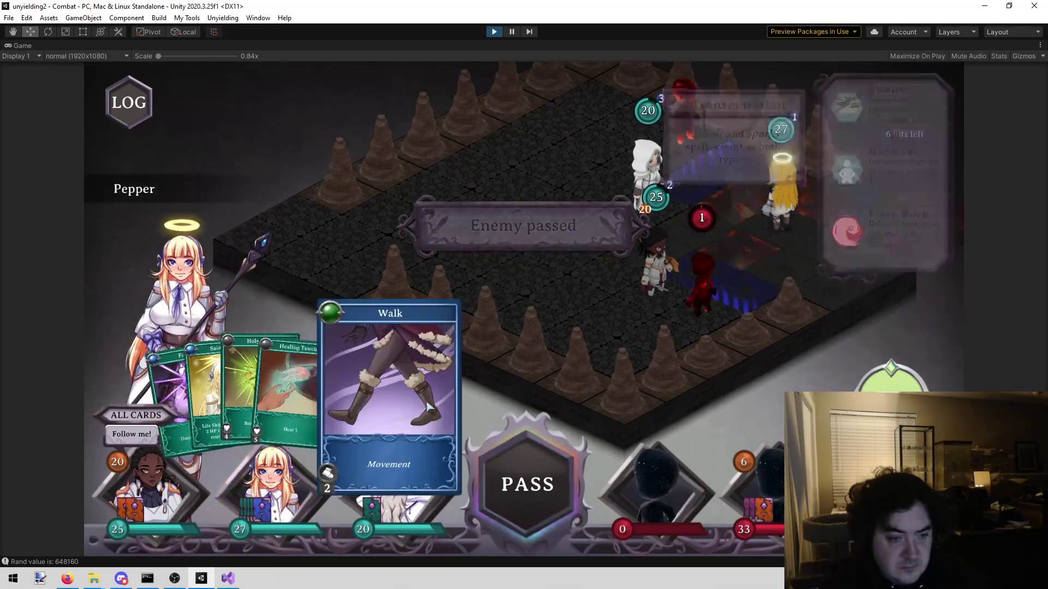
click(604, 223)
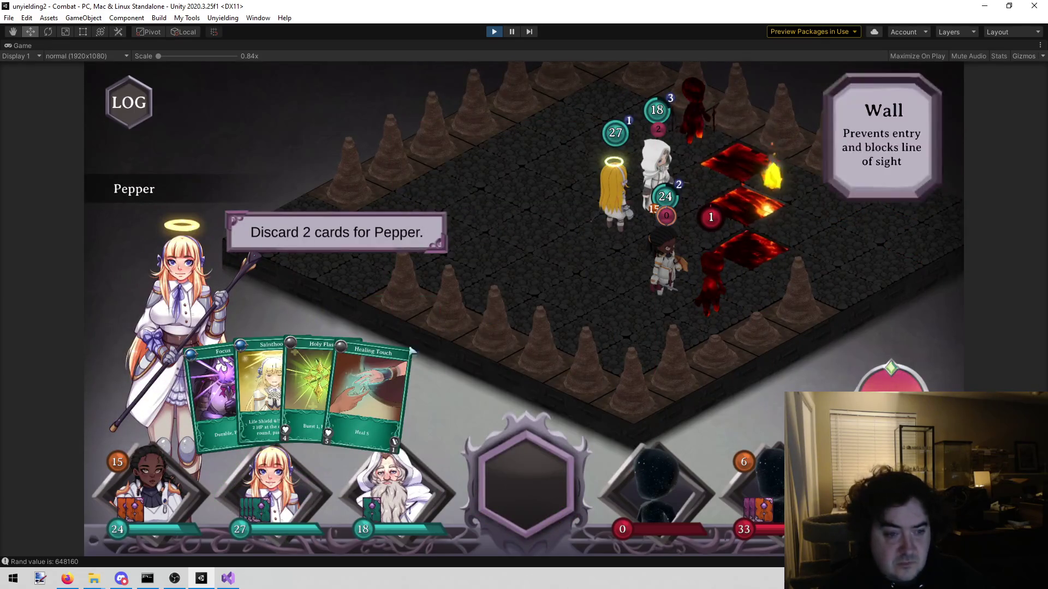
Step: Discard Pepper's Healing Touch and Holy Flash
click(382, 384)
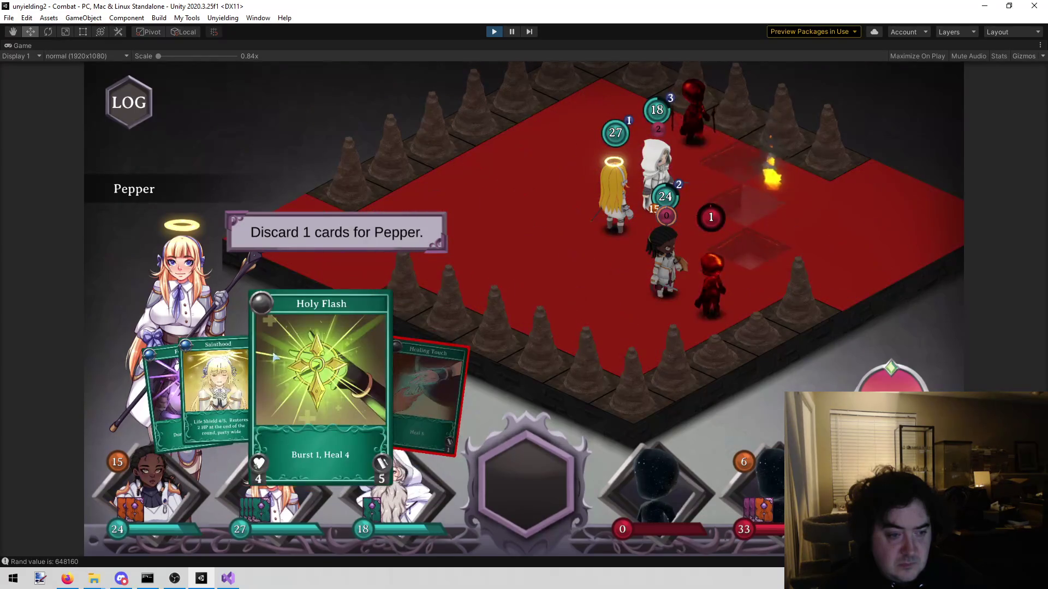
click(270, 357)
click(346, 275)
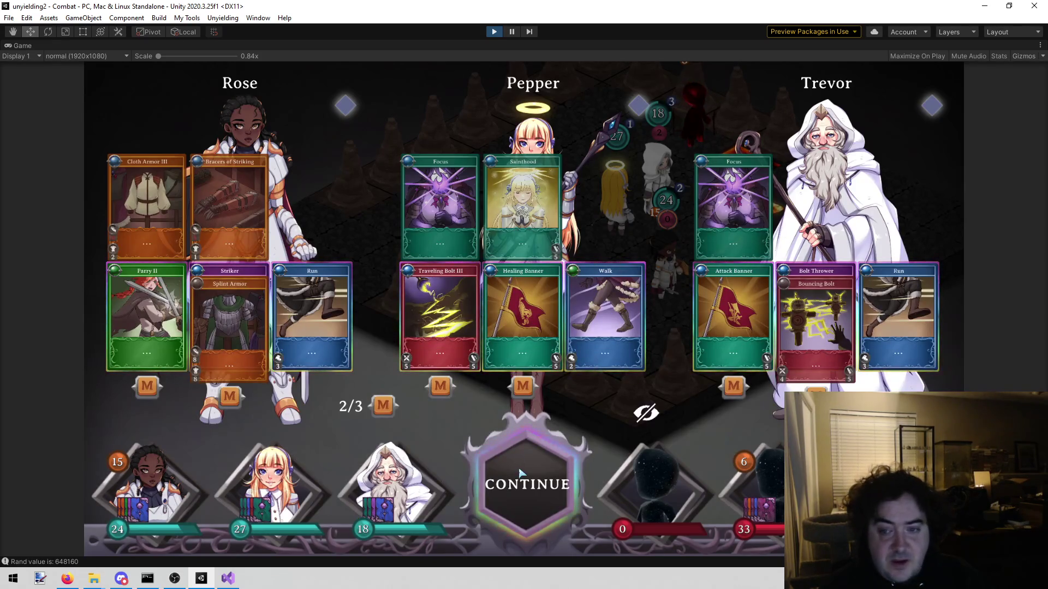
Step: Resume play and run Trevor to a new tile
click(519, 475)
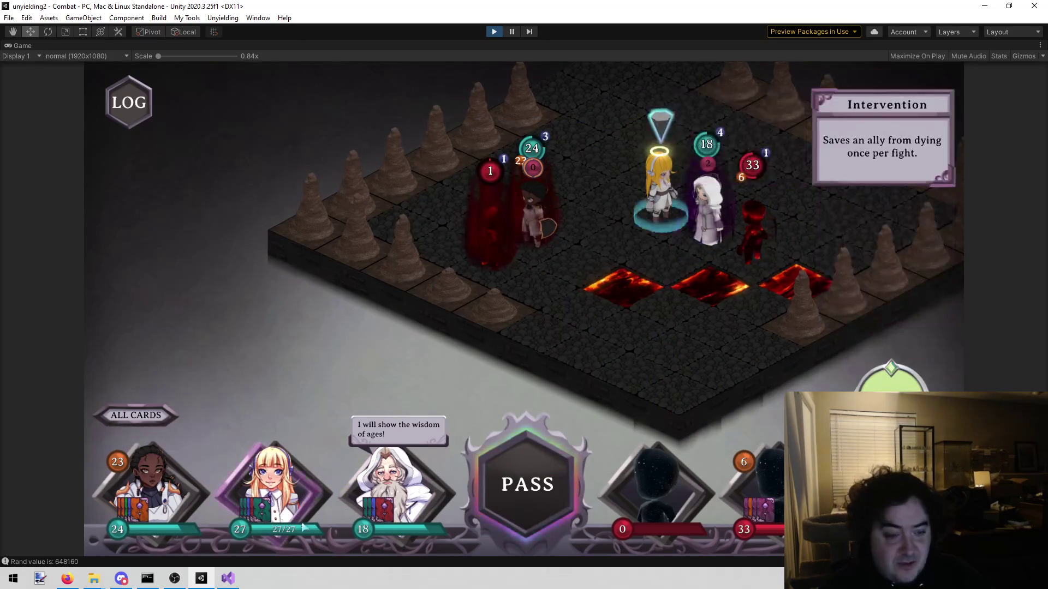
click(707, 213)
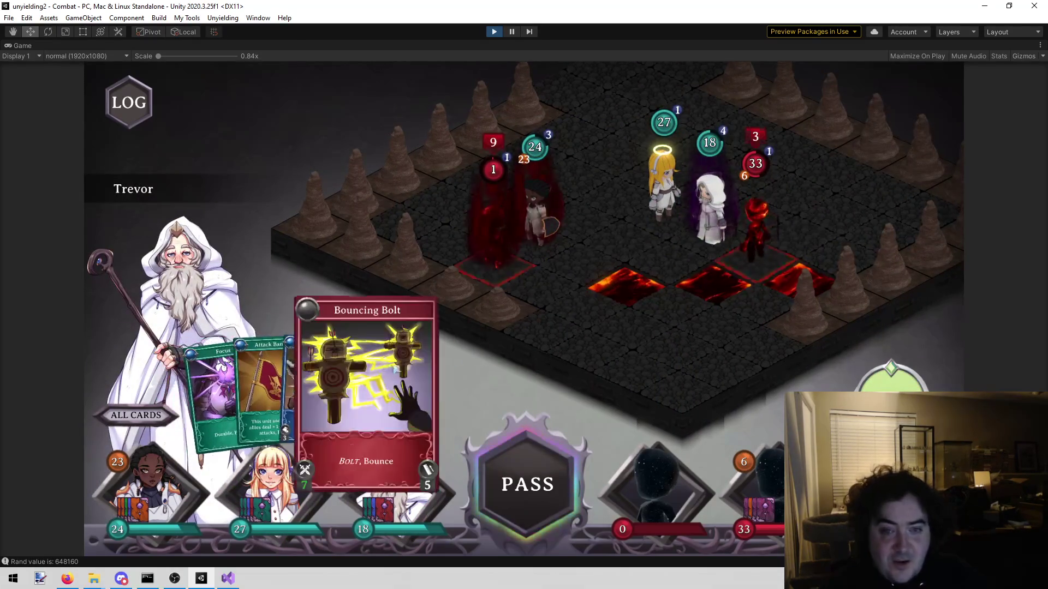
click(354, 386)
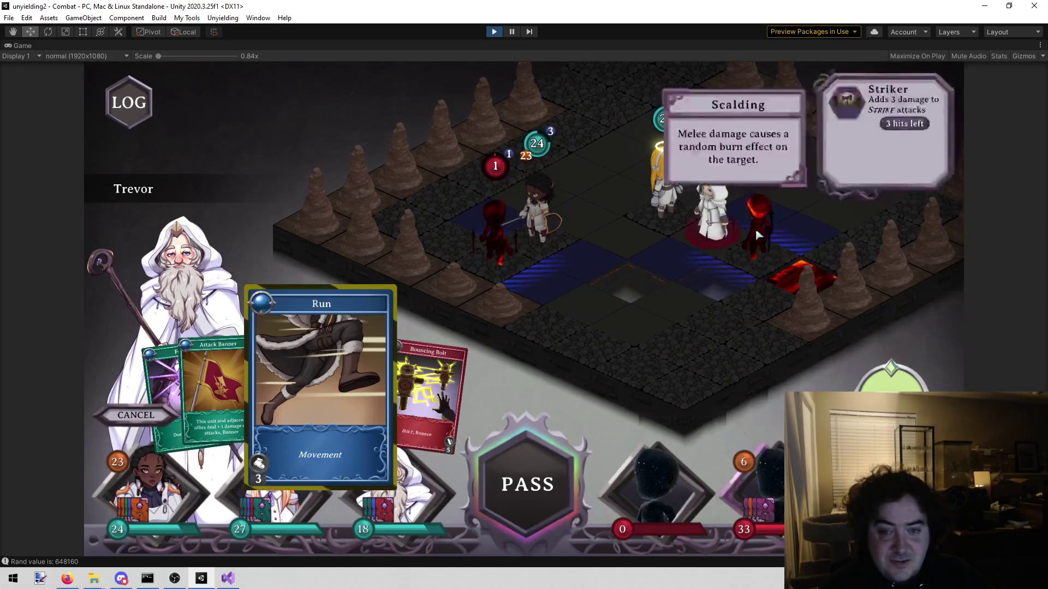
click(622, 194)
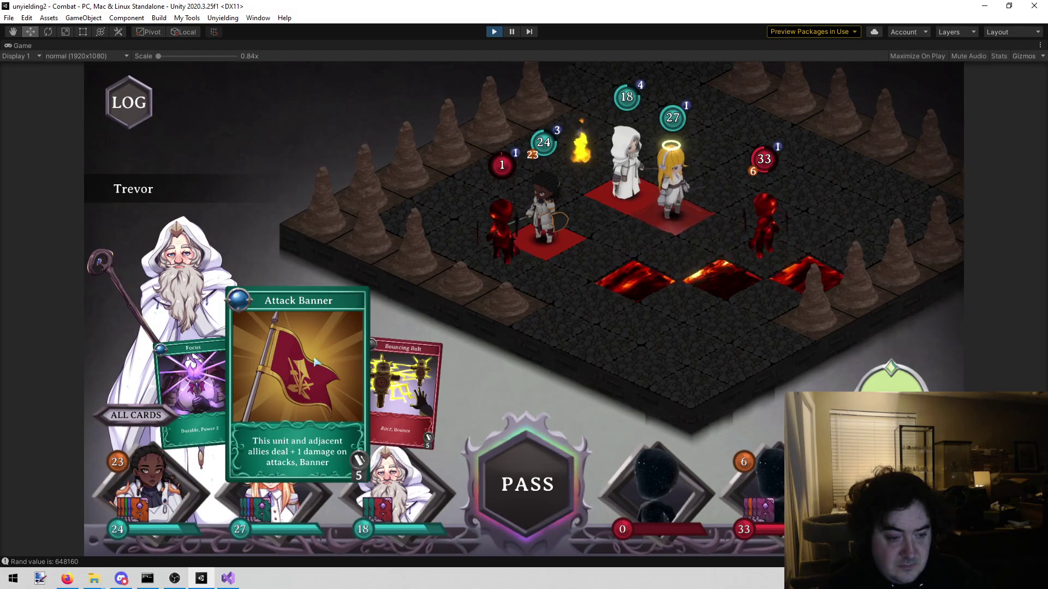
Step: Buff an ally with Attack Banner and finish the last enemy with Bouncing Bolt for Victory
click(315, 362)
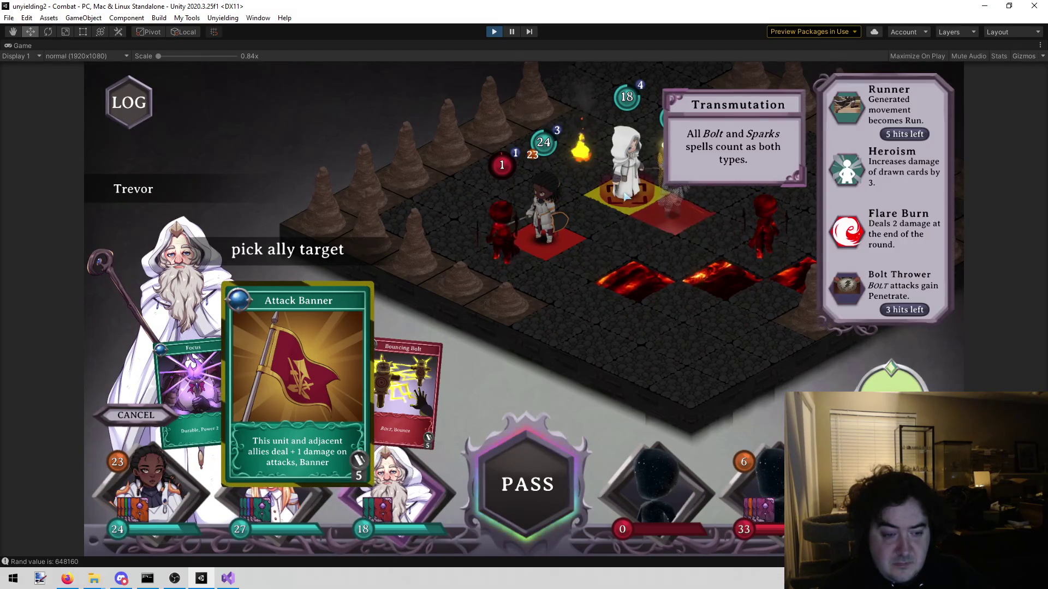
click(625, 196)
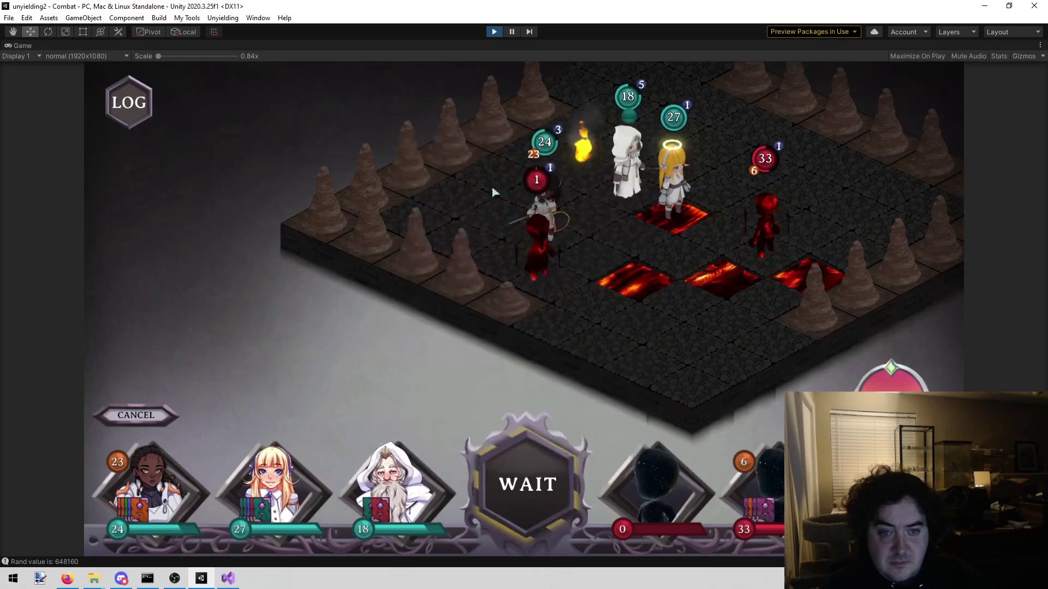
click(322, 384)
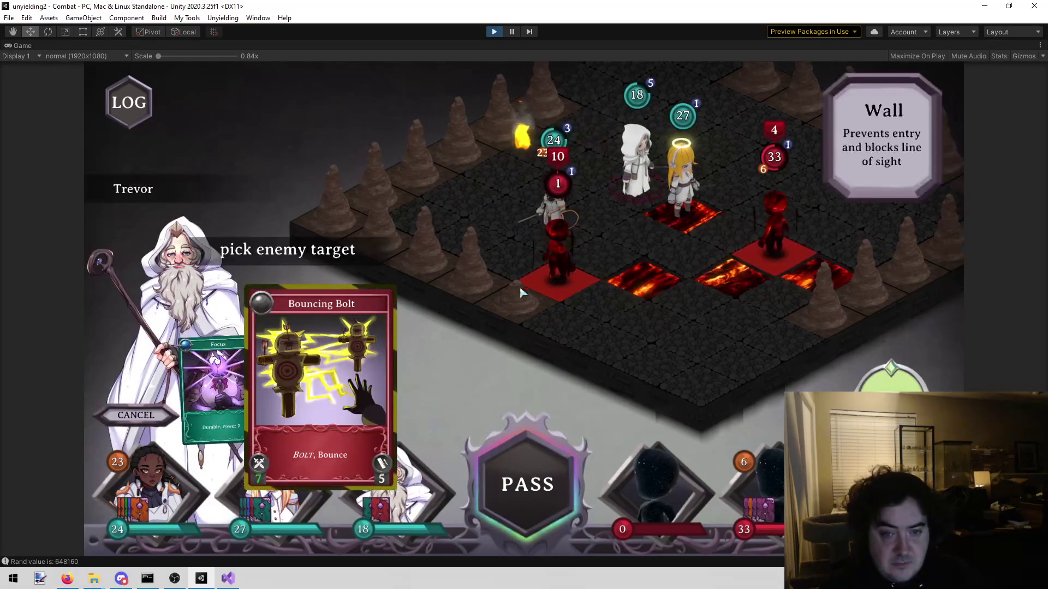
click(549, 262)
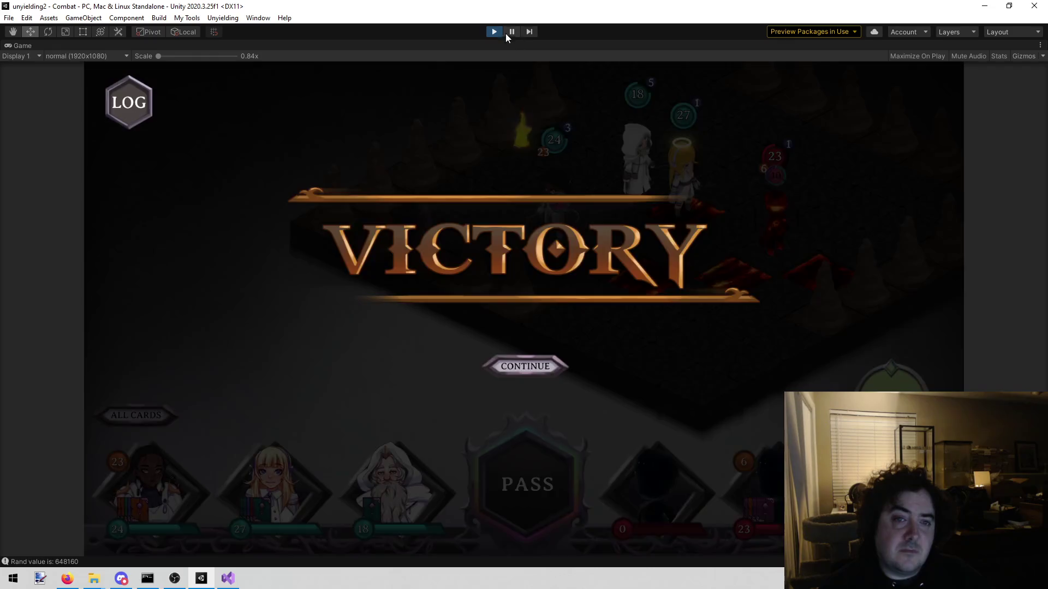
Step: Exit Play mode with the toolbar Play button after the Victory screen
click(494, 32)
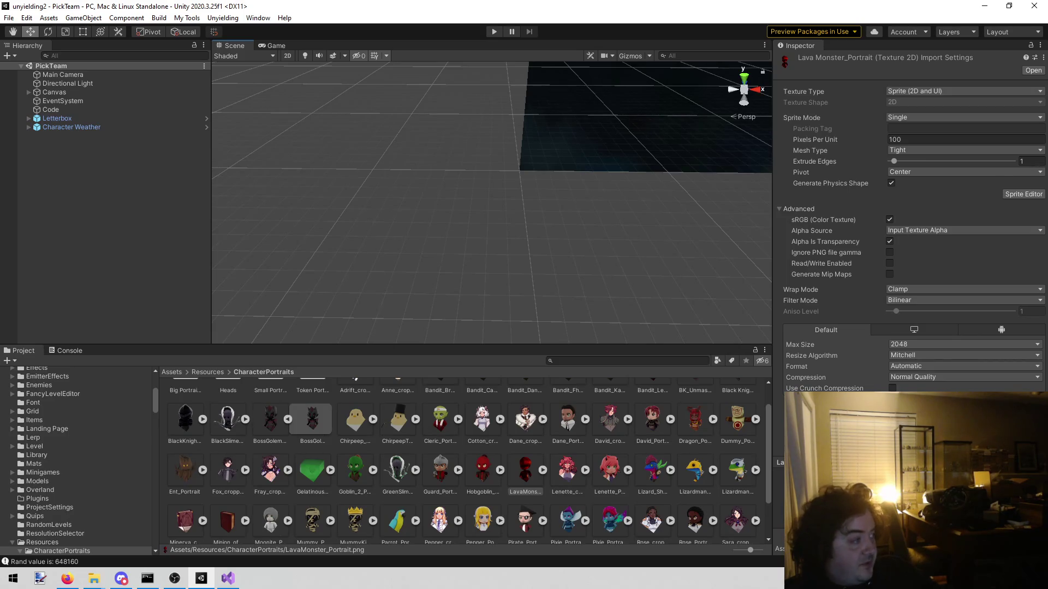
Step: Switch over to Firefox
key(alt+Tab)
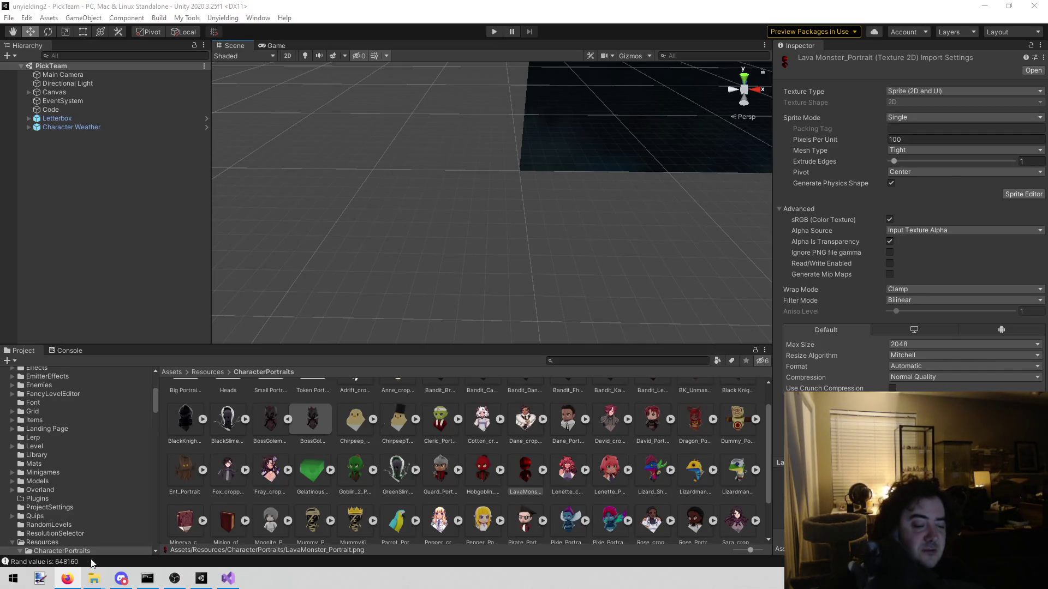
click(154, 581)
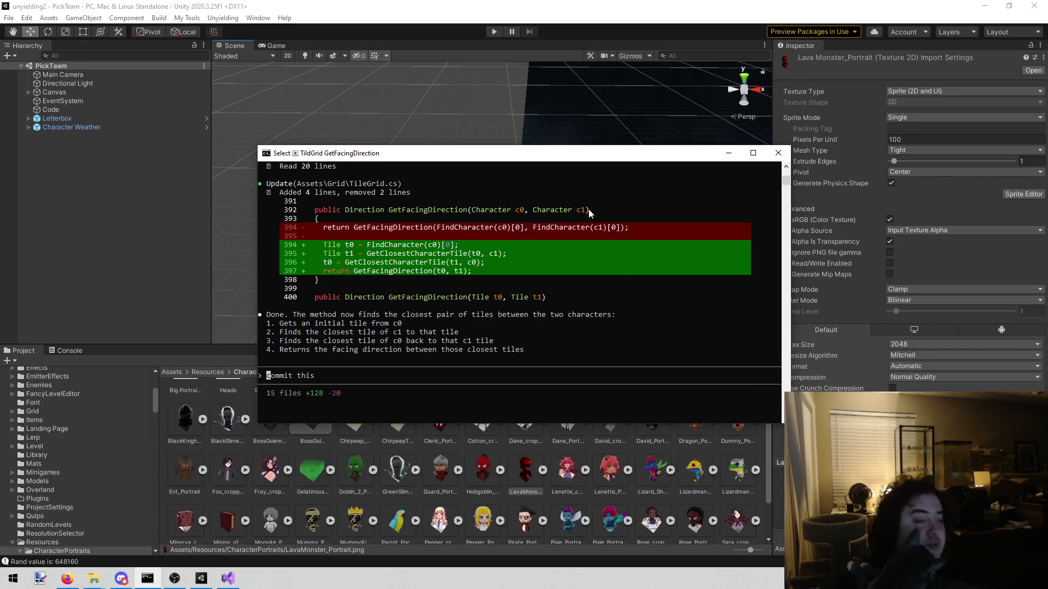
click(724, 156)
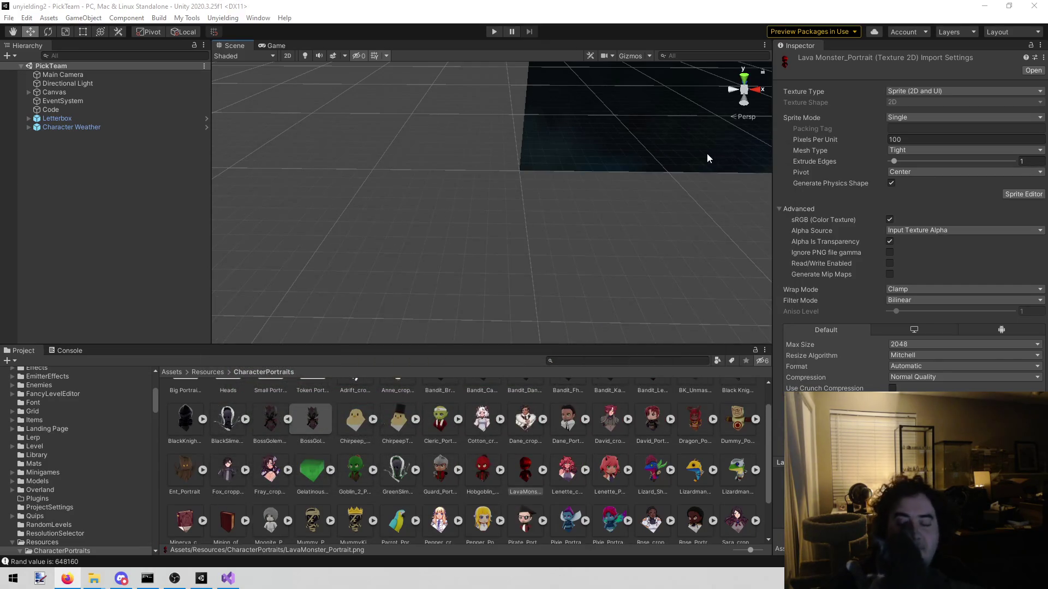